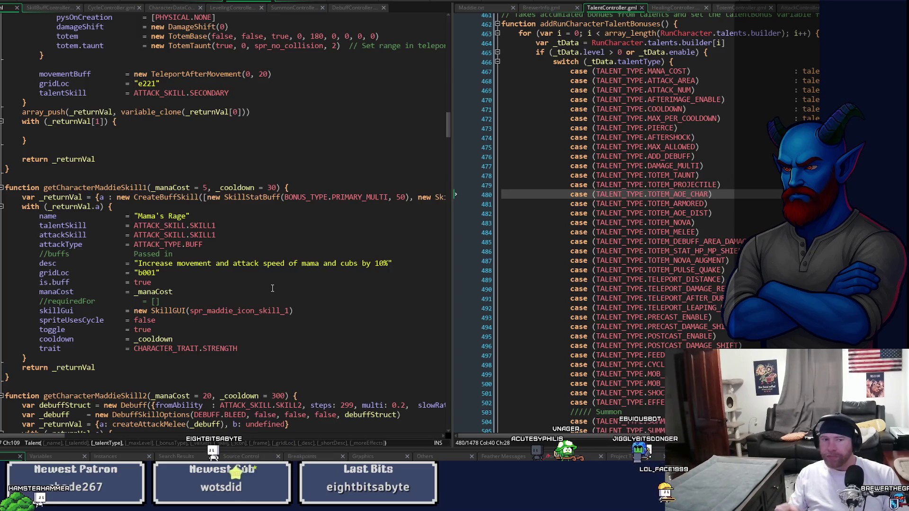
Step: Jump from the Maddie skill code to the CreateBuffSkill constructor in SkillBuffController
middle_click(178, 199)
scroll(318, 256, up, 2)
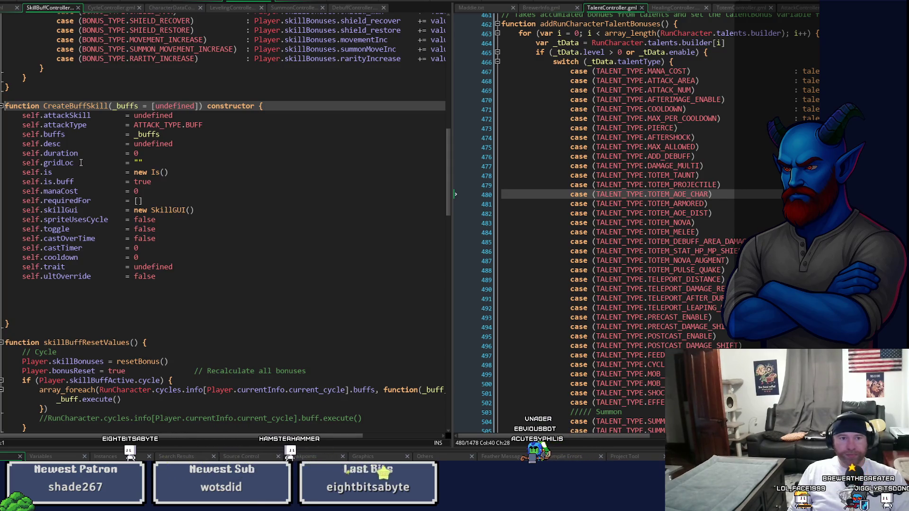
Step: Add a self.enableDebuffs = undefined field with a comment below gridLoc in CreateBuffSkill
click(182, 162)
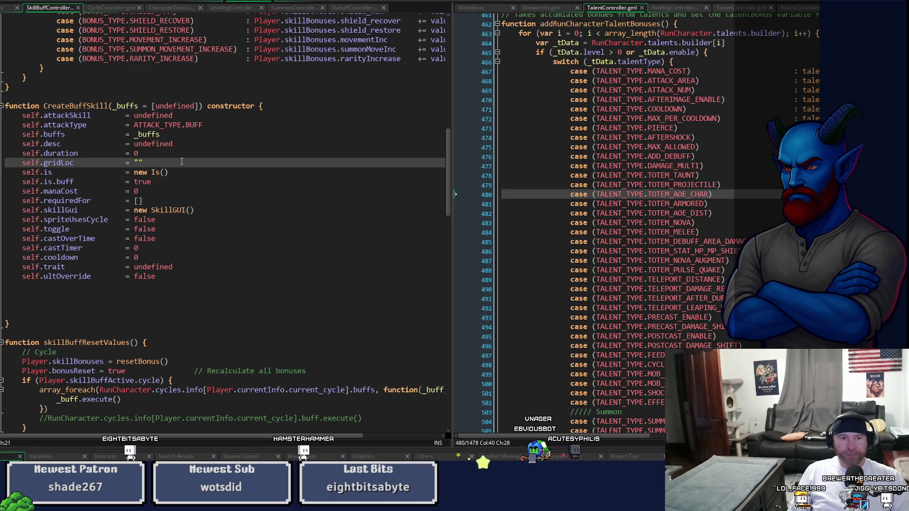
key(Return)
text(self.enableDebuff)
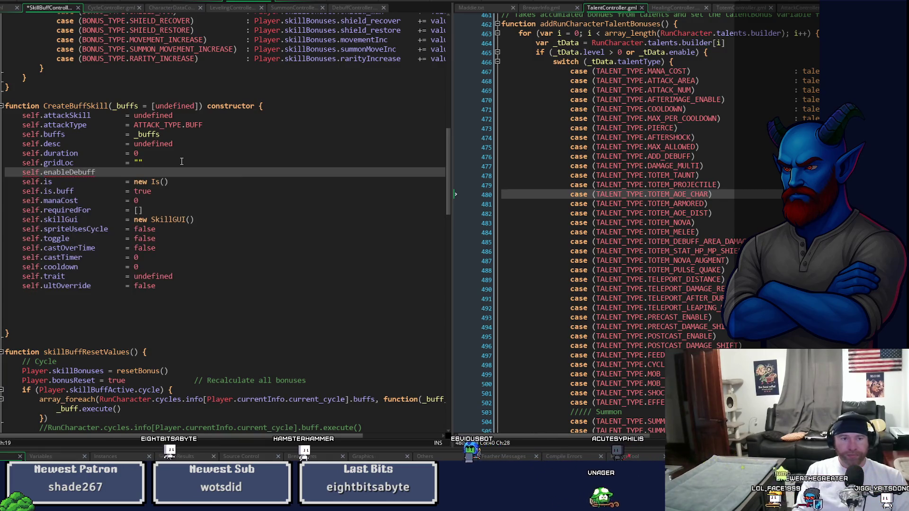
text(s)
key(Tab)
key(Tab)
text(= unde)
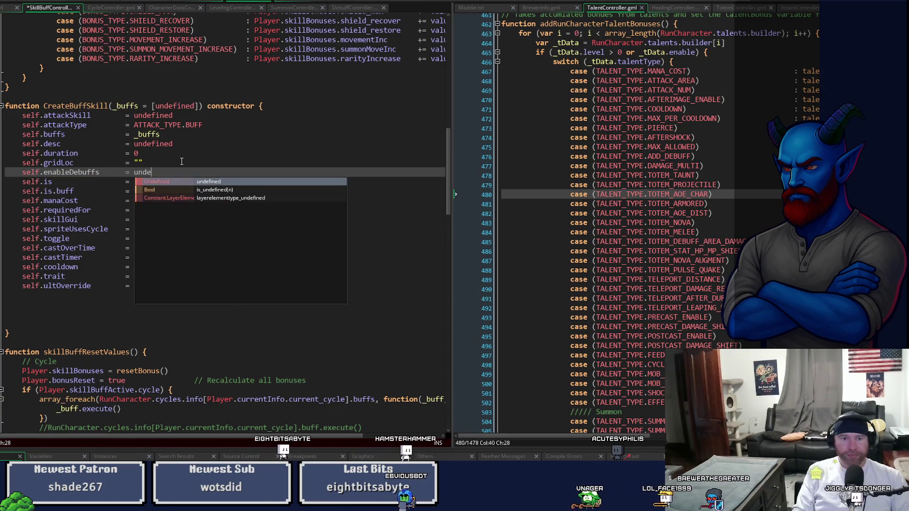
key(Return)
text(// [])
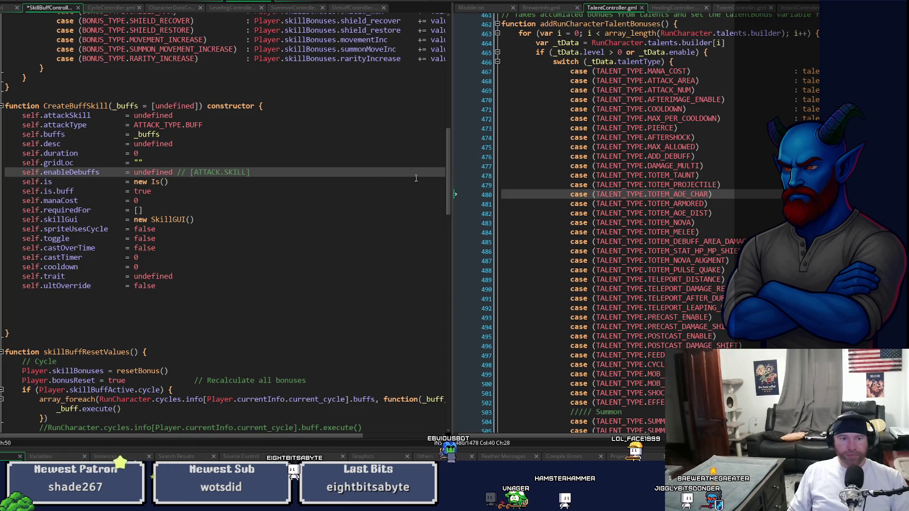
Step: Select the enableDebuffs name and go back to the getCharacterMaddieSkill1 code
double_click(71, 172)
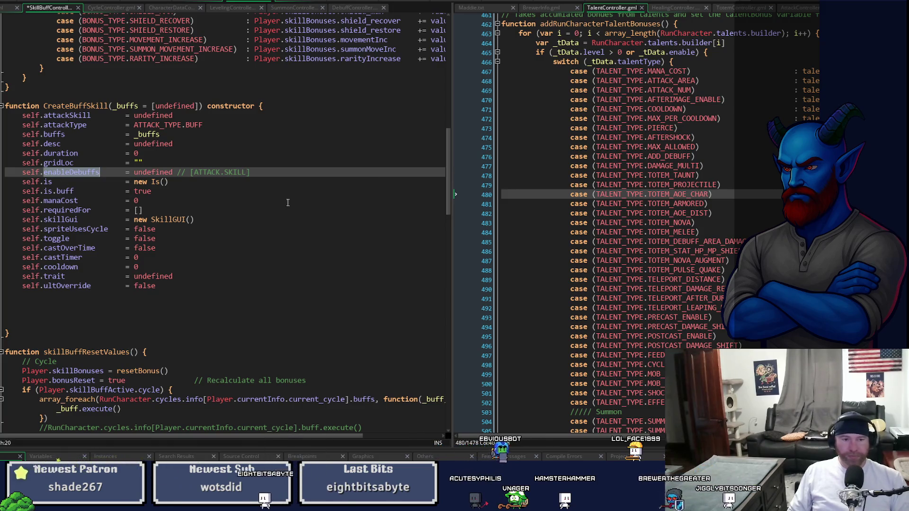
drag(450, 198, 451, 215)
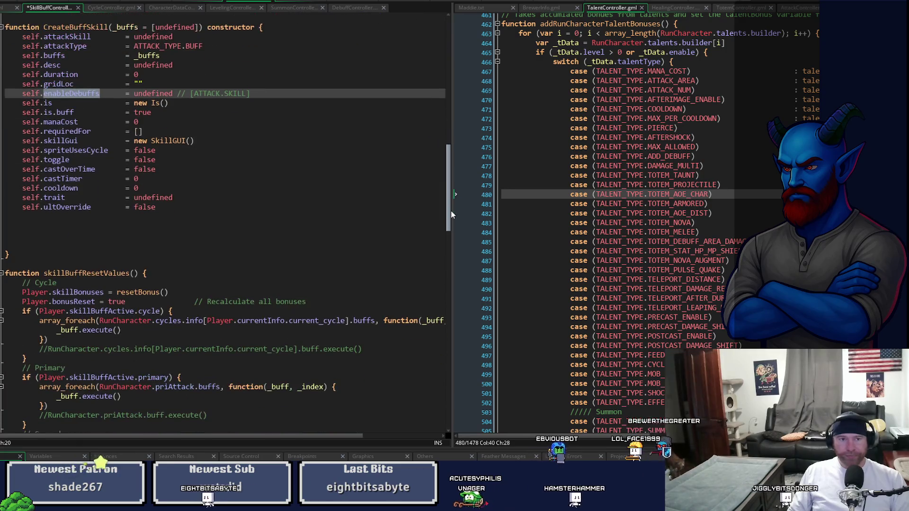
key(ctrl+Tab)
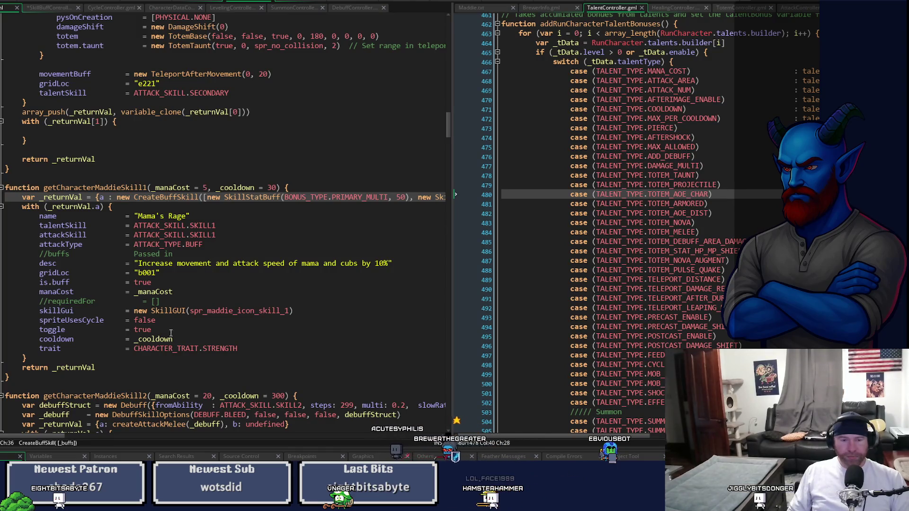
Step: Add an enableDebuffs = {active: false, []} entry after the Mama's Rage trait line
click(259, 348)
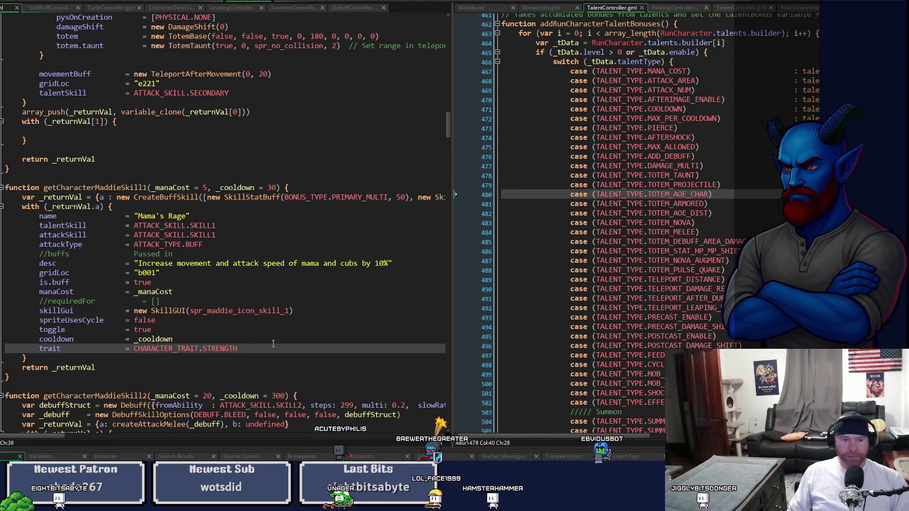
key(Return)
text(enableDebuffs)
key(Tab)
key(Tab)
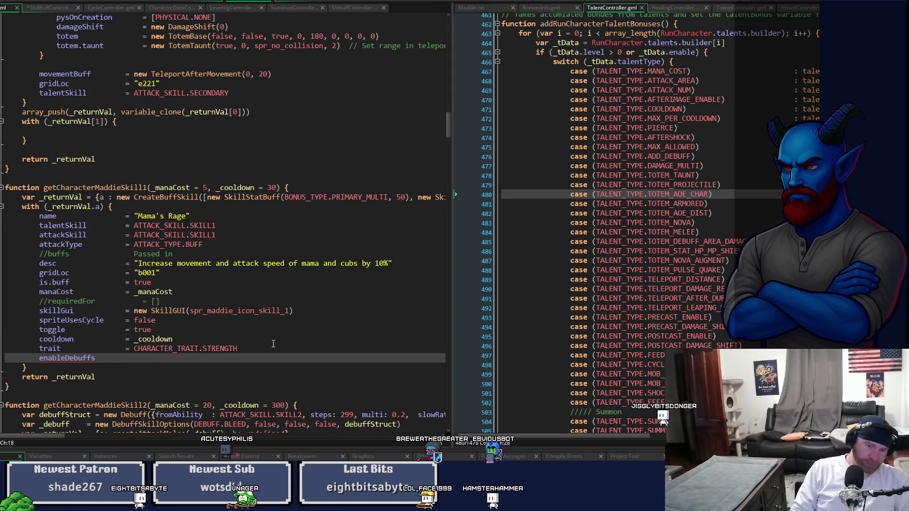
text(       =)
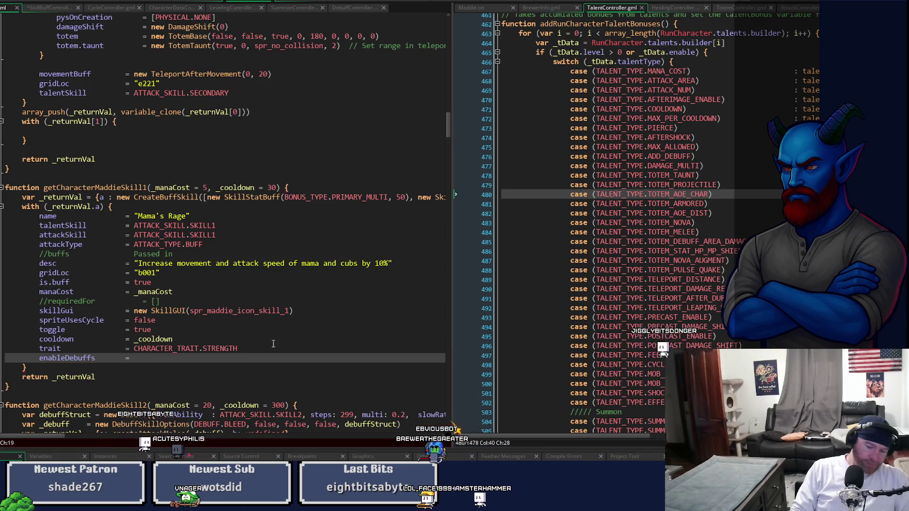
text( {})
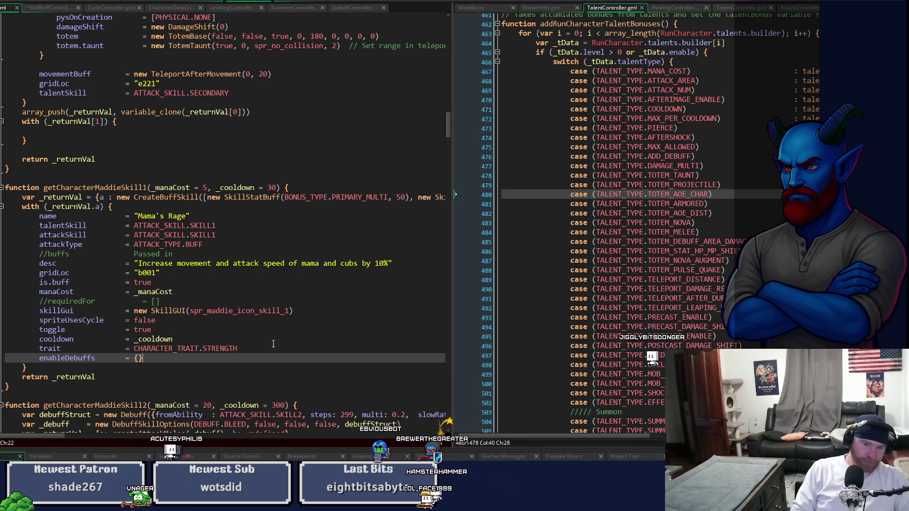
text(active:)
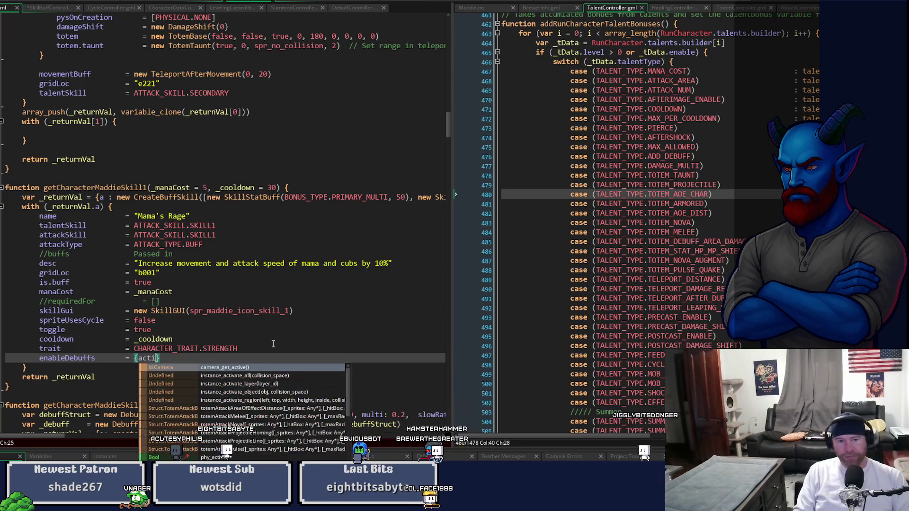
text( false, )
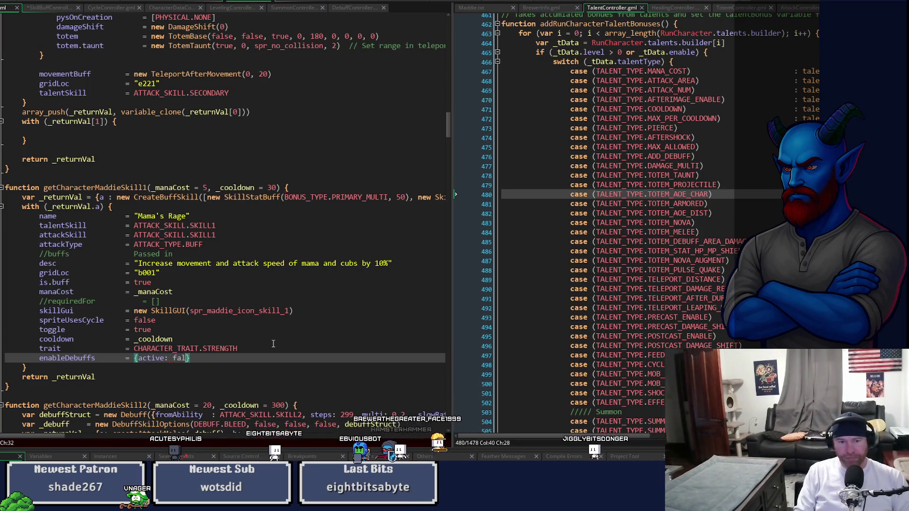
text([])
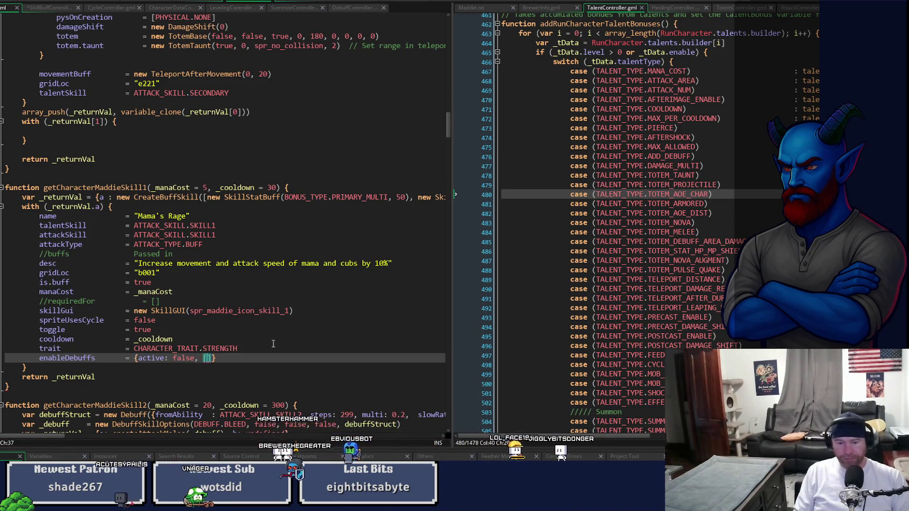
Step: Fill in skills: [ATTACK_SKILL.PRIMARY, ATTACK_SKILL.SKILL2] and widen the left code pane
key(Left)
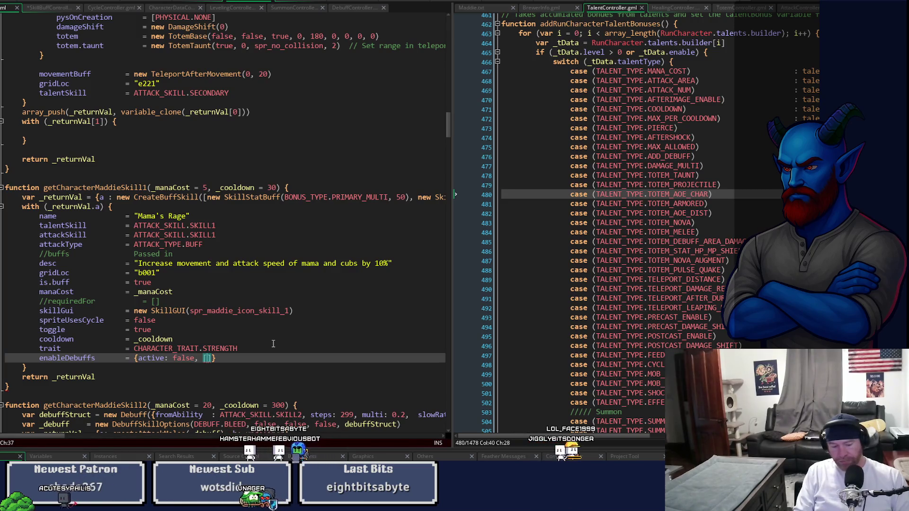
text(ATTACK_SKILL)
text(.PRIMARY, )
text(ATTACK_SKILL.)
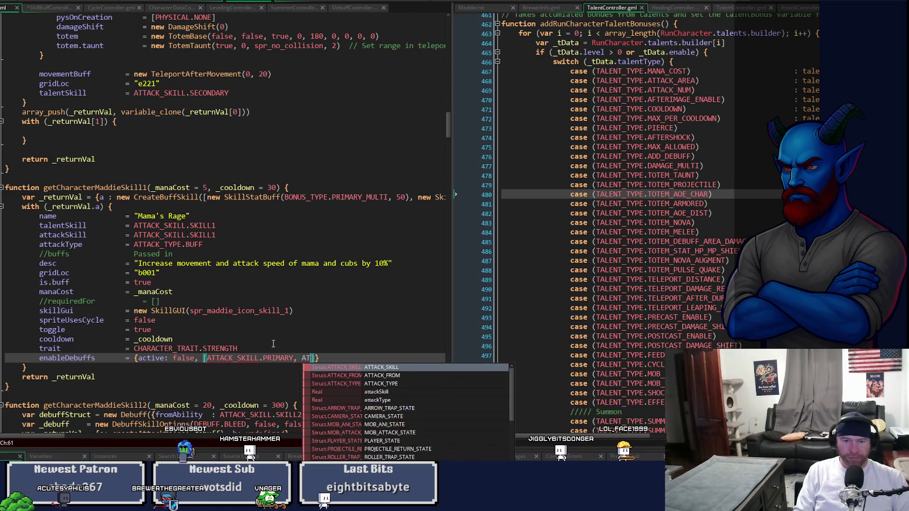
text(S)
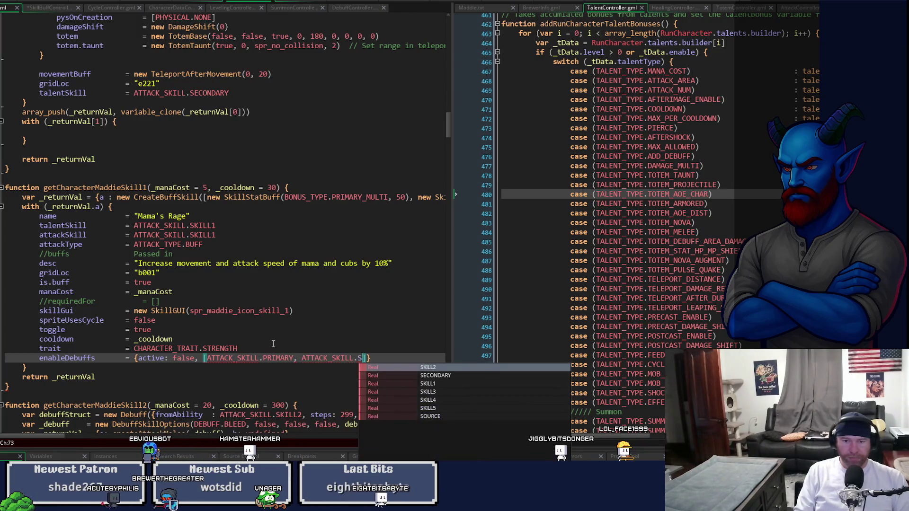
key(Down)
key(Down)
key(Up)
key(Up)
key(Return)
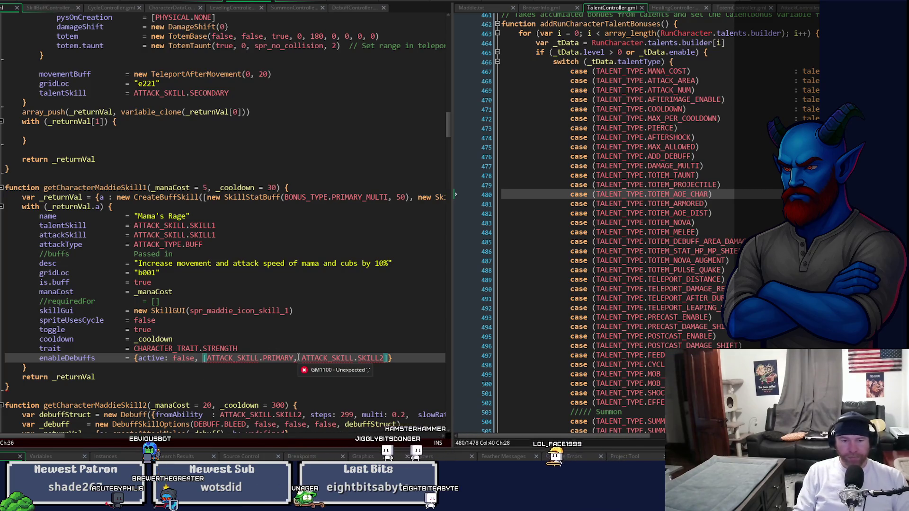
text(skills)
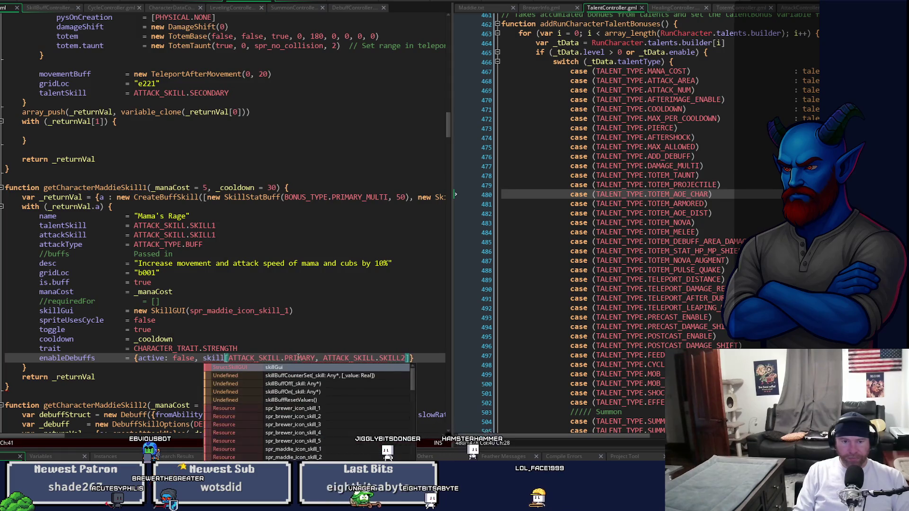
text(:)
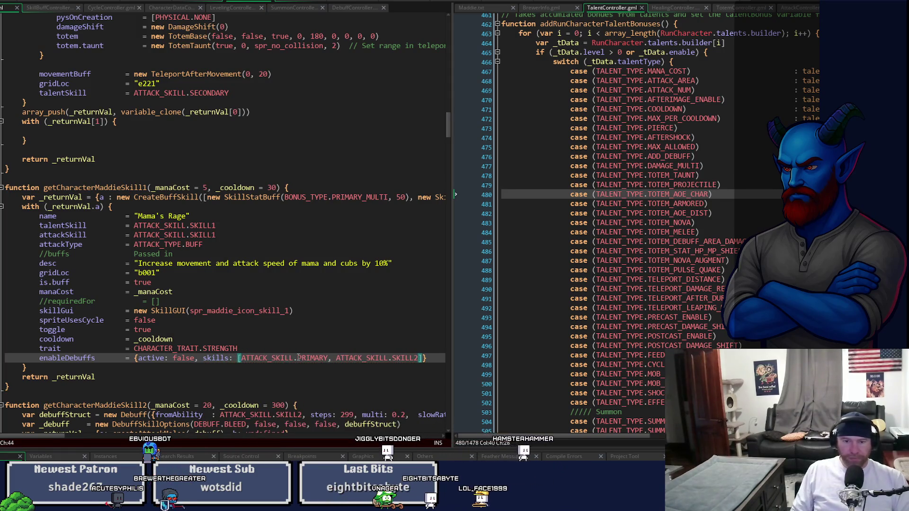
double_click(67, 358)
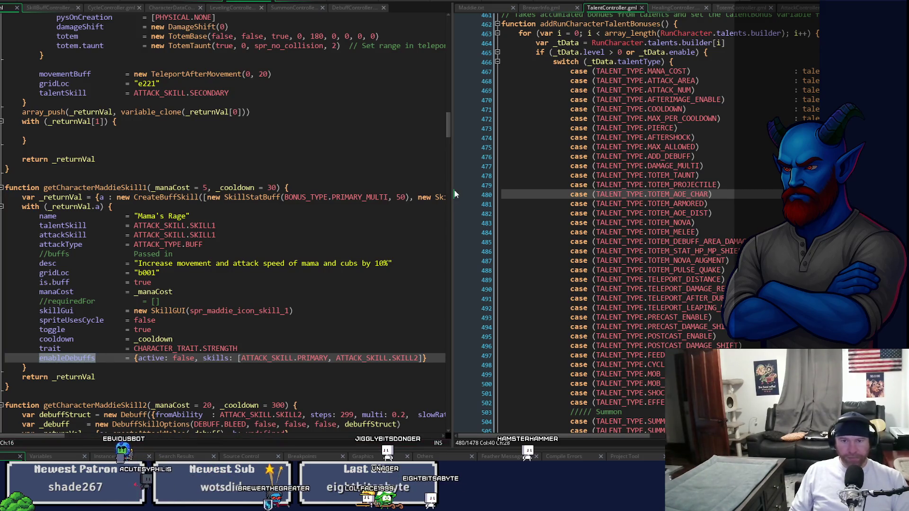
drag(450, 135, 474, 136)
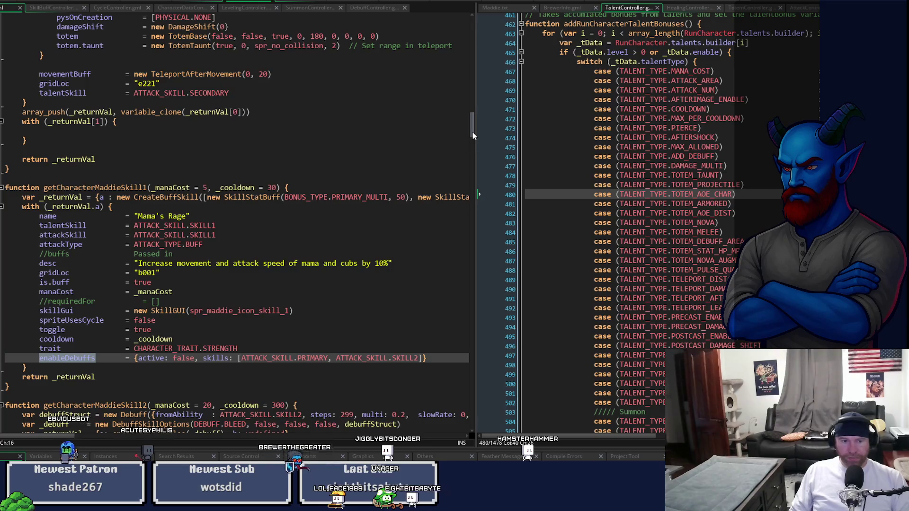
Step: Remove the stray var buffEnabledOn line from the Mama's Rage talents and locate A2's ADD_DEBUFF type
mouse_move(472, 132)
mouse_down()
mouse_move(472, 346)
mouse_move(471, 338)
mouse_up()
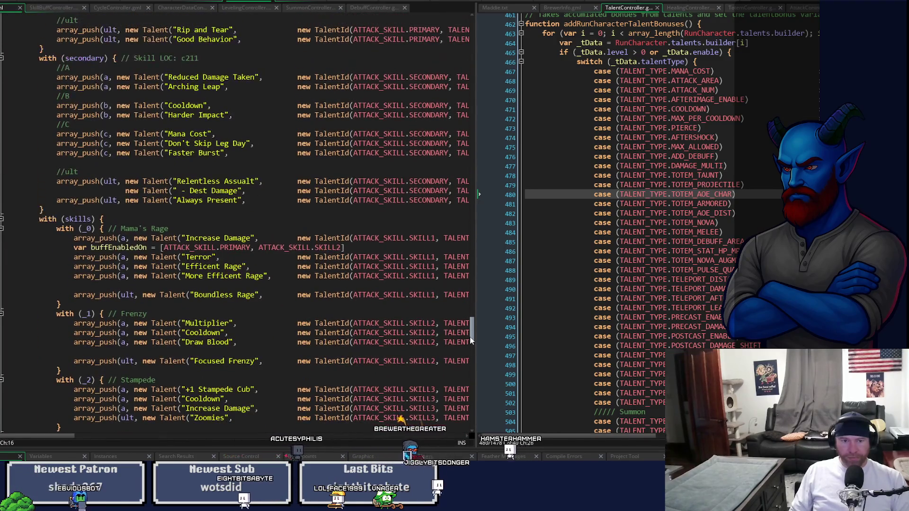
drag(57, 441, 61, 442)
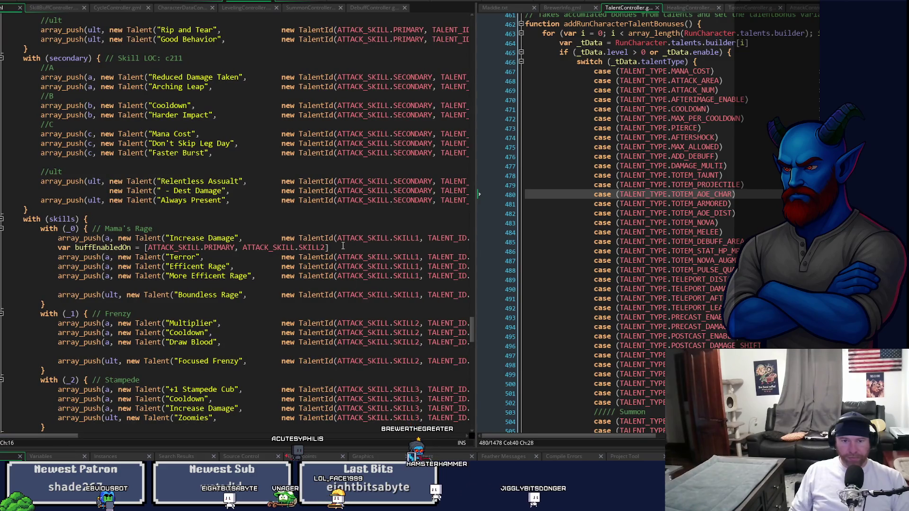
key(ctrl+x)
key(Up)
key(End)
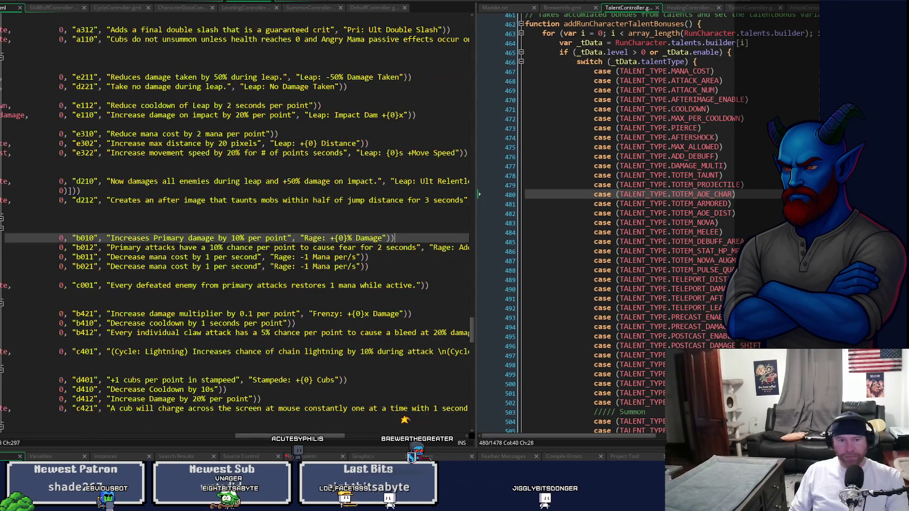
drag(298, 435, 132, 429)
click(88, 248)
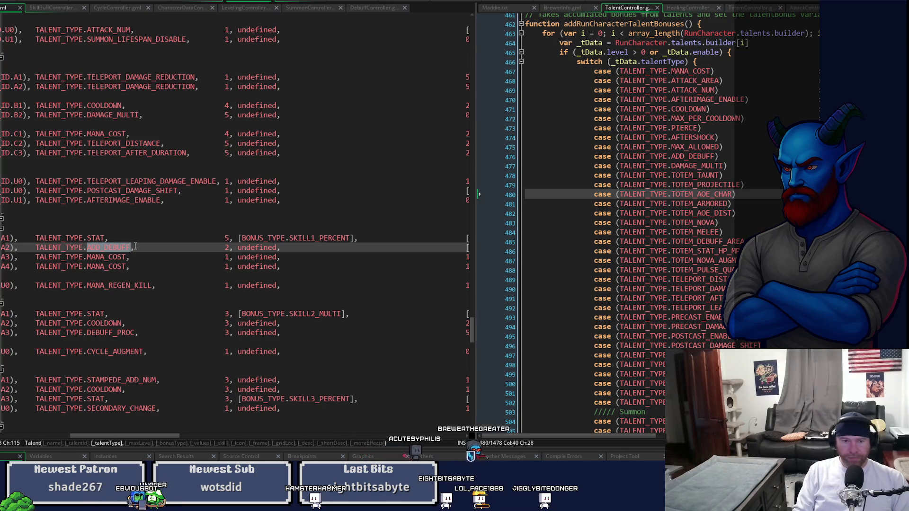
Step: Make the SKILL1 A2 Terror talent TALENT_TYPE.ENABLE_DEBUFFS with value 1 instead of [DEBUFF.FEAR, 10, 2]
text(ENABLE)
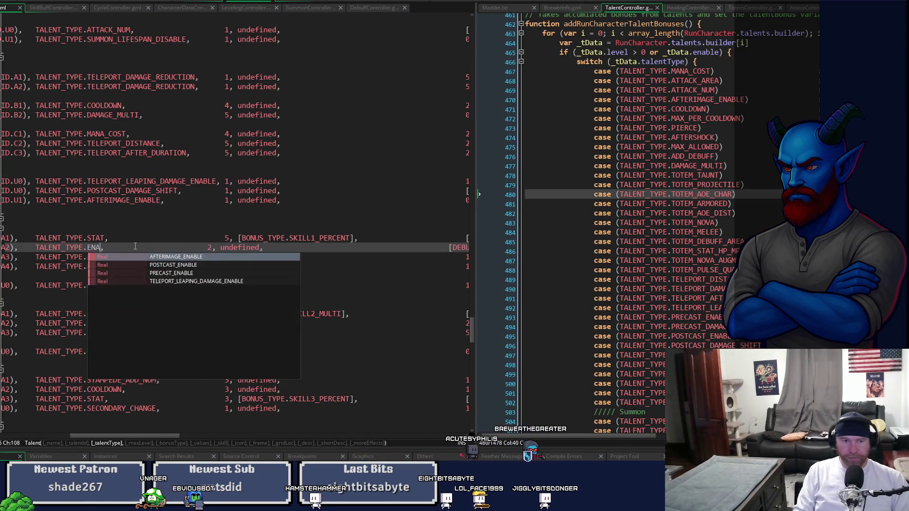
text(_DEBUFF)
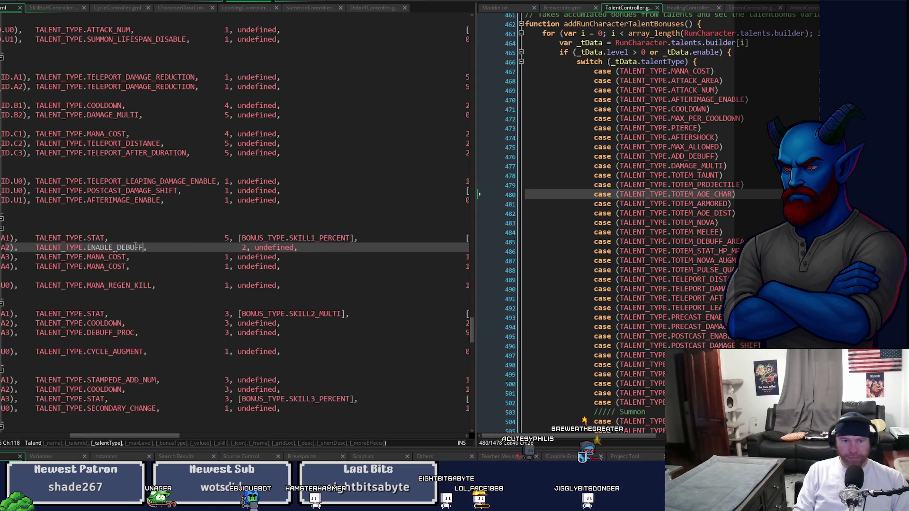
text(S)
key(Right)
key(Delete)
key(Delete)
key(Delete)
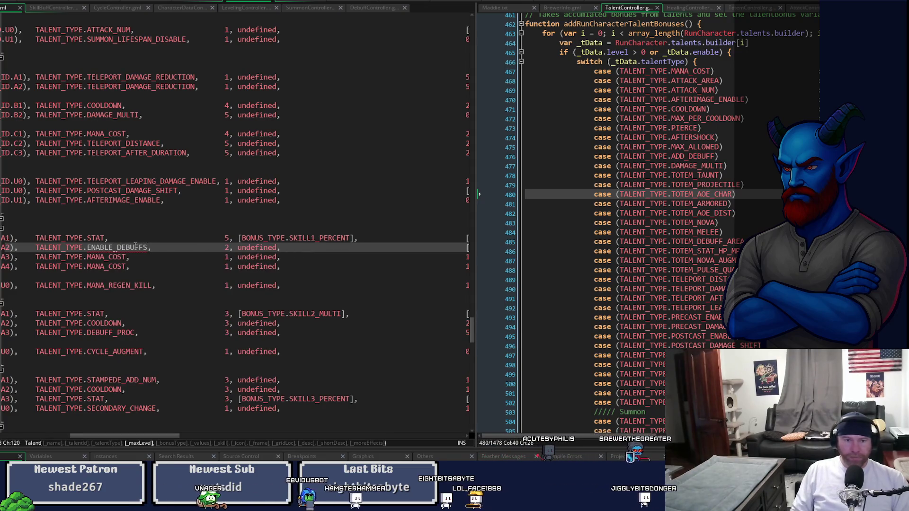
mouse_move(120, 436)
mouse_down()
mouse_move(193, 438)
mouse_move(176, 438)
mouse_up()
drag(212, 247, 296, 251)
text(1)
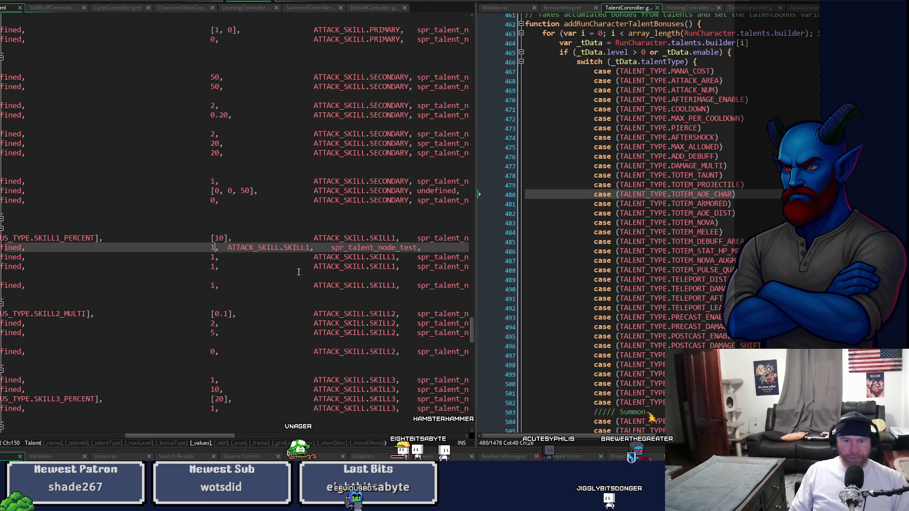
key(Tab)
key(Tab)
key(Tab)
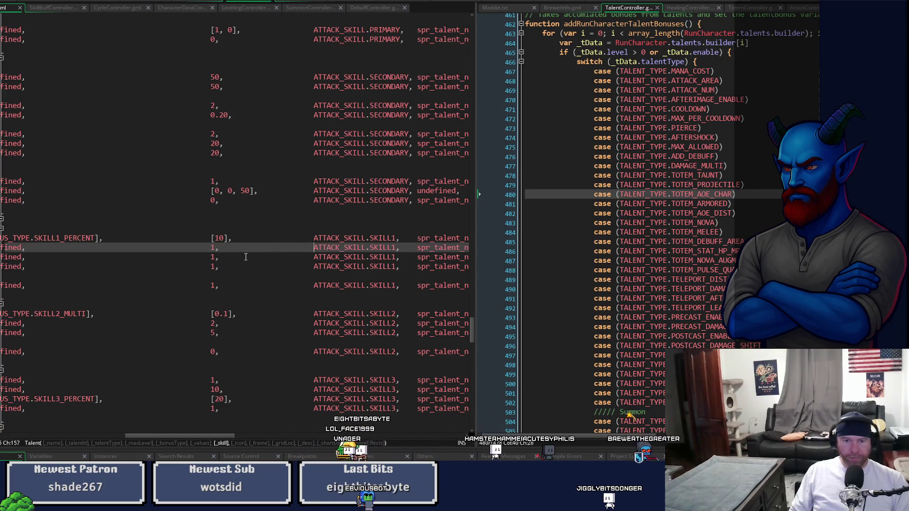
scroll(217, 420, left, 5)
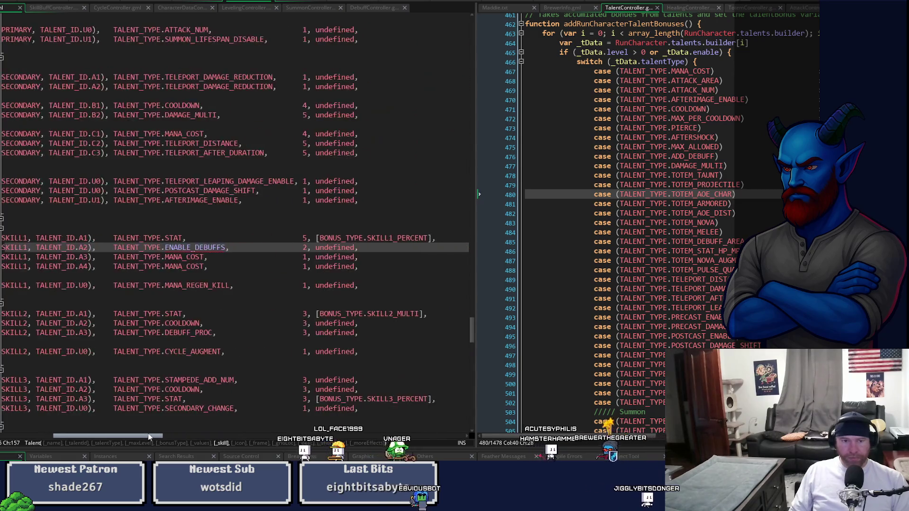
double_click(195, 247)
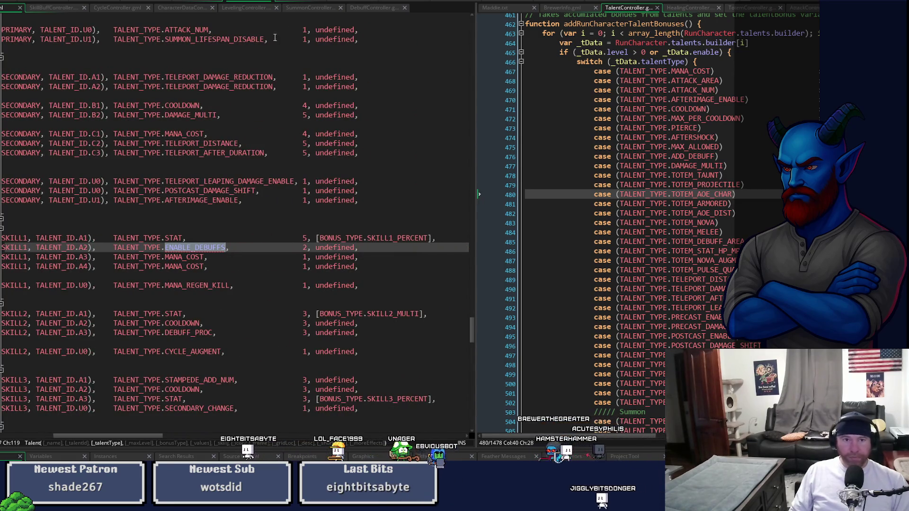
key(ctrl+Tab)
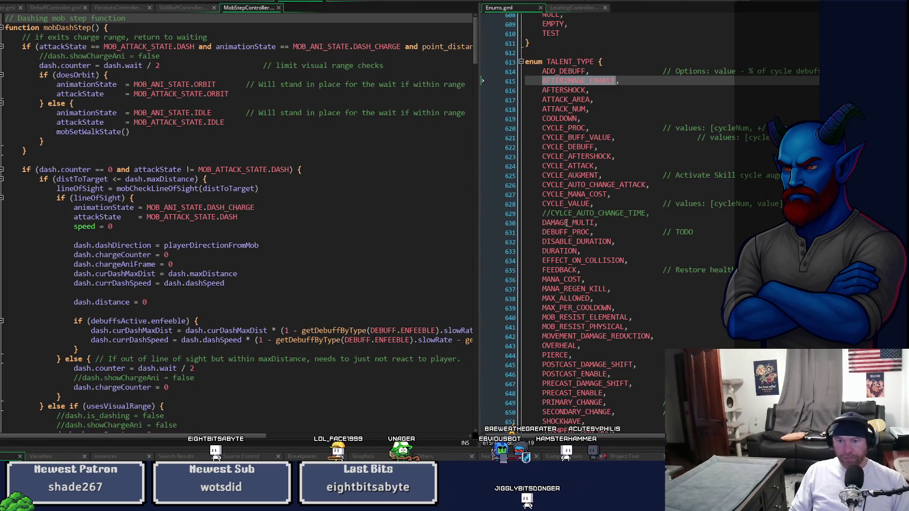
Step: Insert ENABLE_DEBUFFS after EFFECT_ON_COLLISION in the Enums.gml TALENT_TYPE enum
click(645, 263)
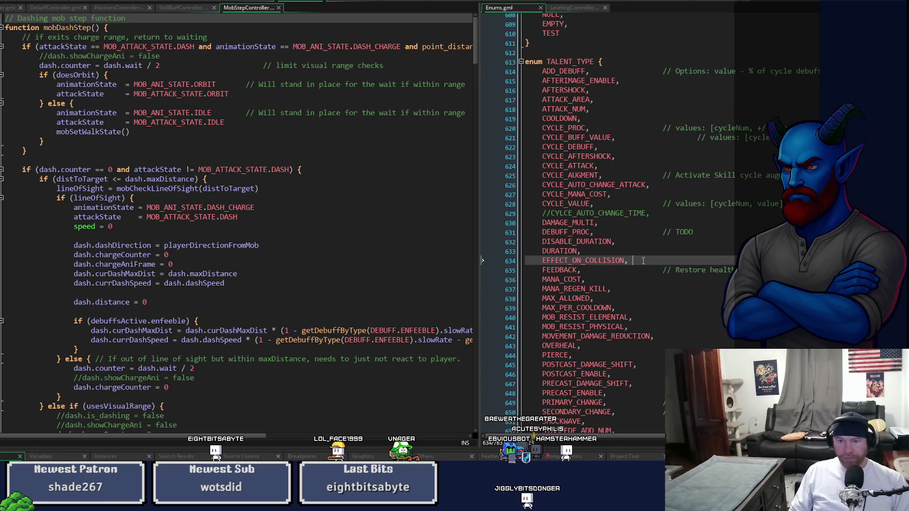
key(Return)
key(ctrl+v)
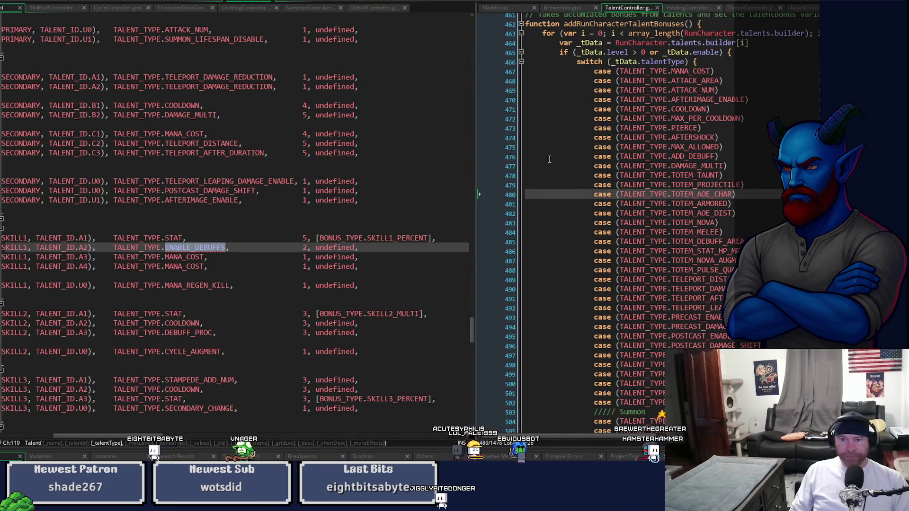
drag(476, 209, 357, 209)
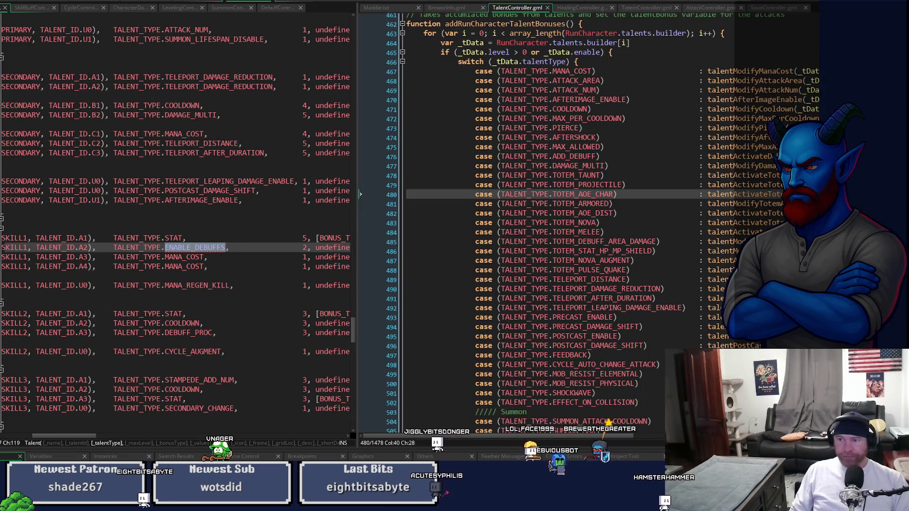
scroll(521, 223, down, 20)
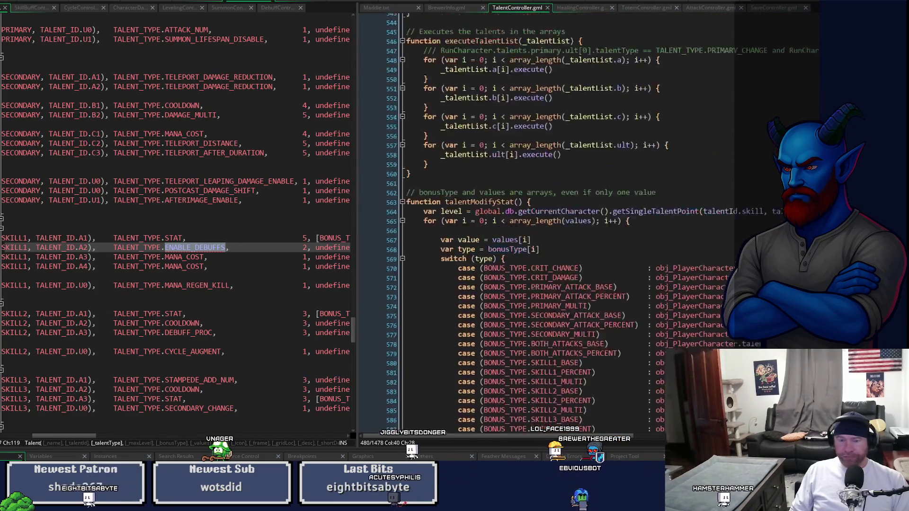
Step: Go from the ADD_DEBUFF case in addRunCharacterTalentBonuses to the talentActivateDebuffToSkill definition
scroll(521, 223, up, 20)
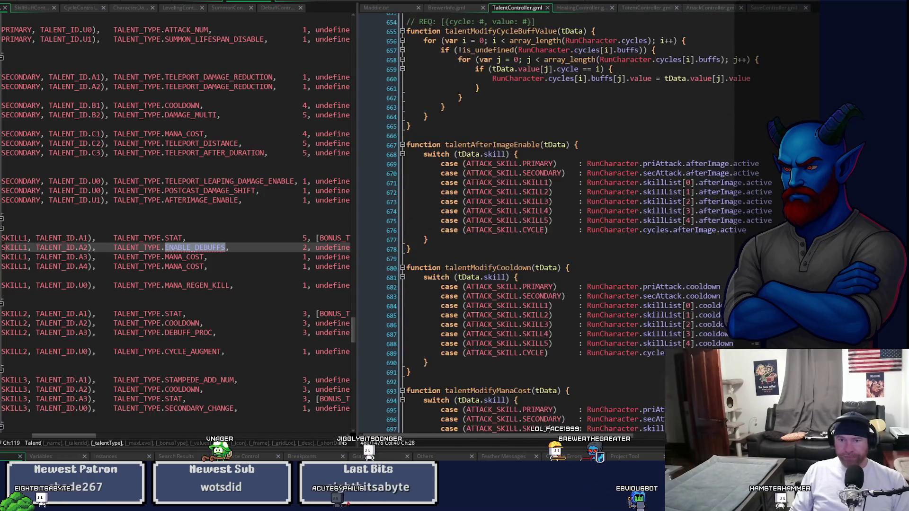
scroll(521, 222, down, 15)
scroll(521, 222, up, 4)
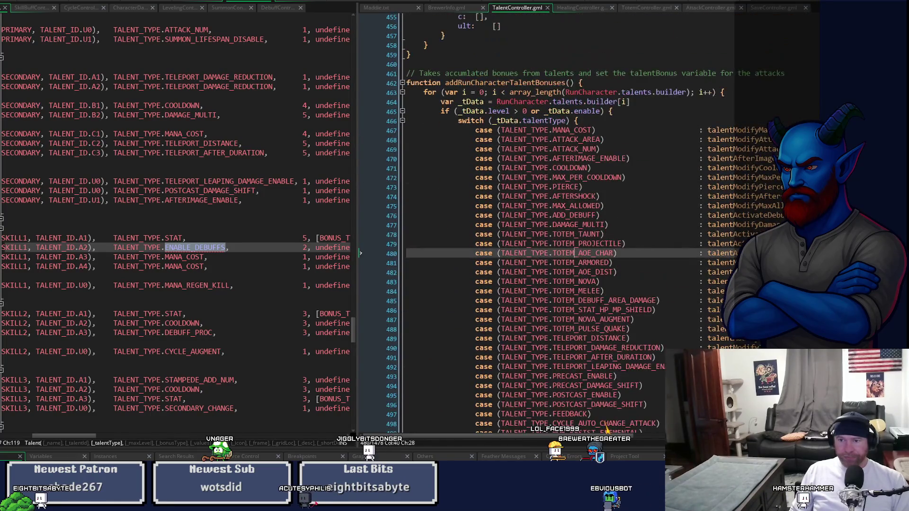
scroll(587, 223, down, 1)
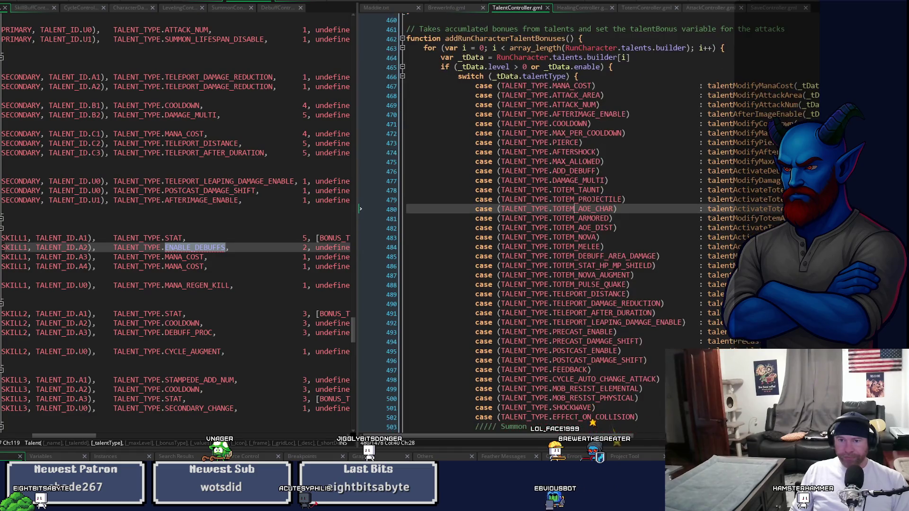
click(765, 171)
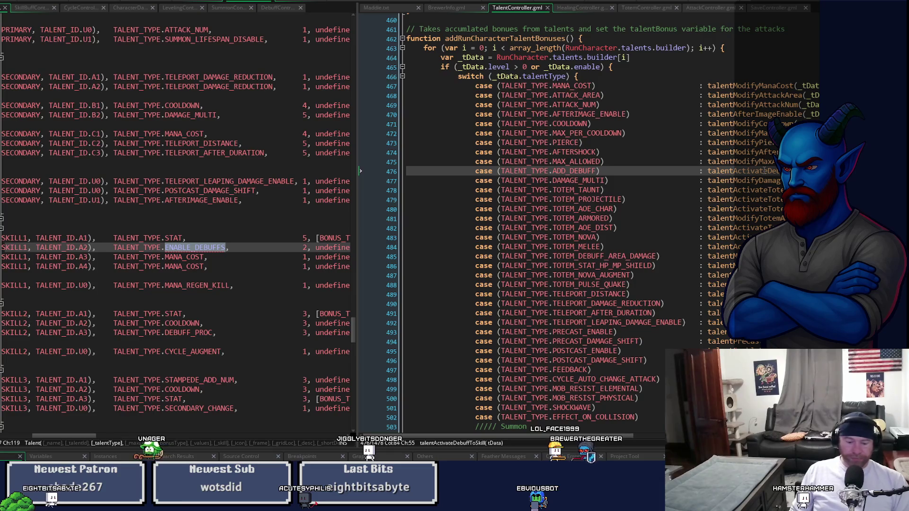
key(F12)
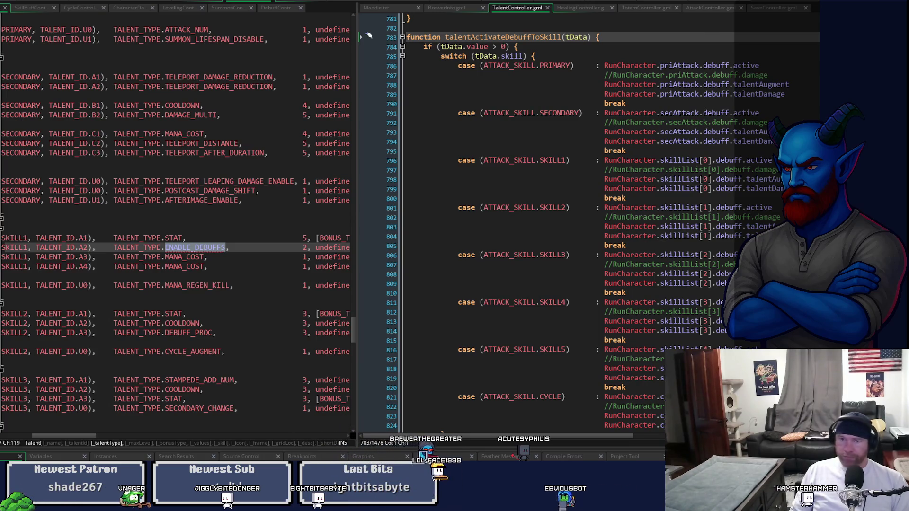
scroll(706, 335, down, 4)
scroll(705, 336, down, 1)
Step: Start a function talentEnableDebuffsFromBuff(_tData) after talentActivateDebuffToSkill's closing brace
click(459, 316)
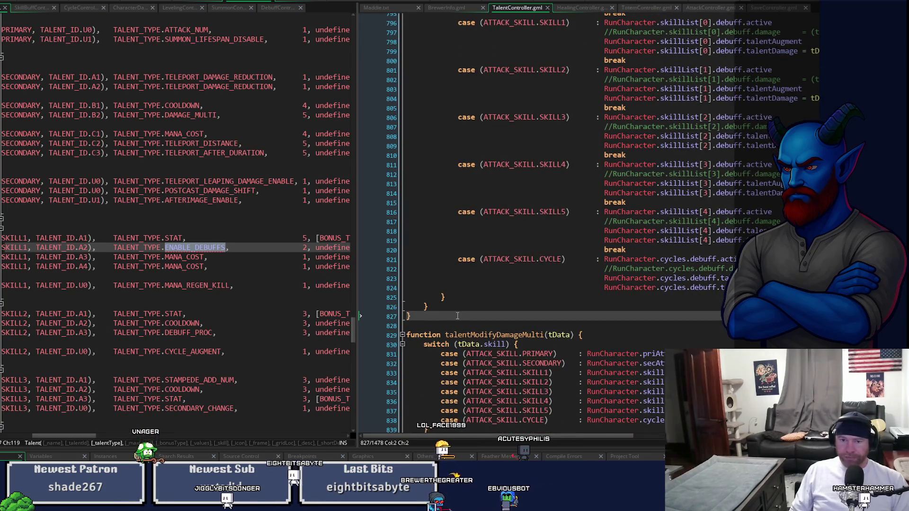
key(Return)
key(Return)
text(fu)
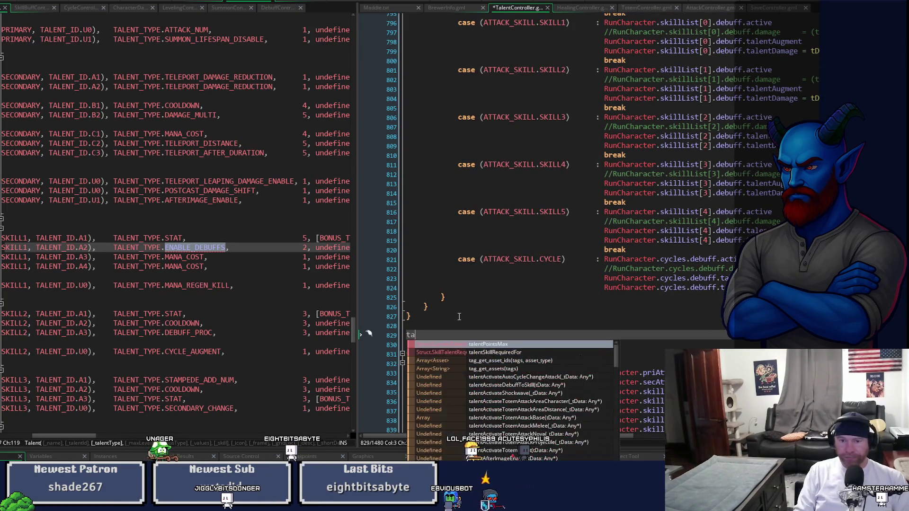
text(nct)
text(talentEna)
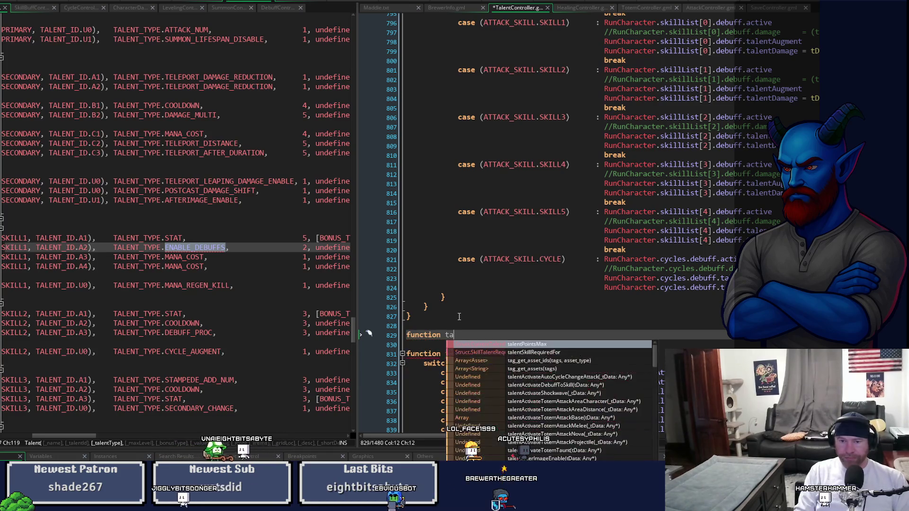
text(ble)
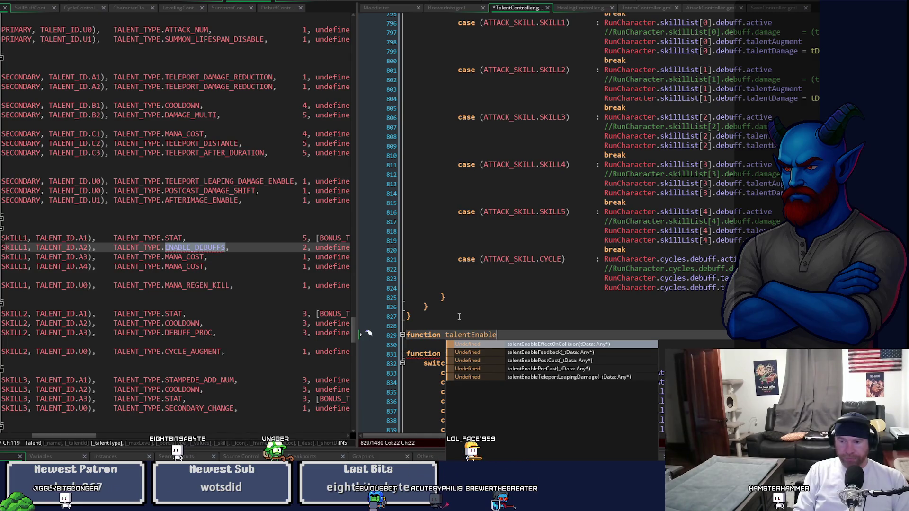
text(Debuffs)
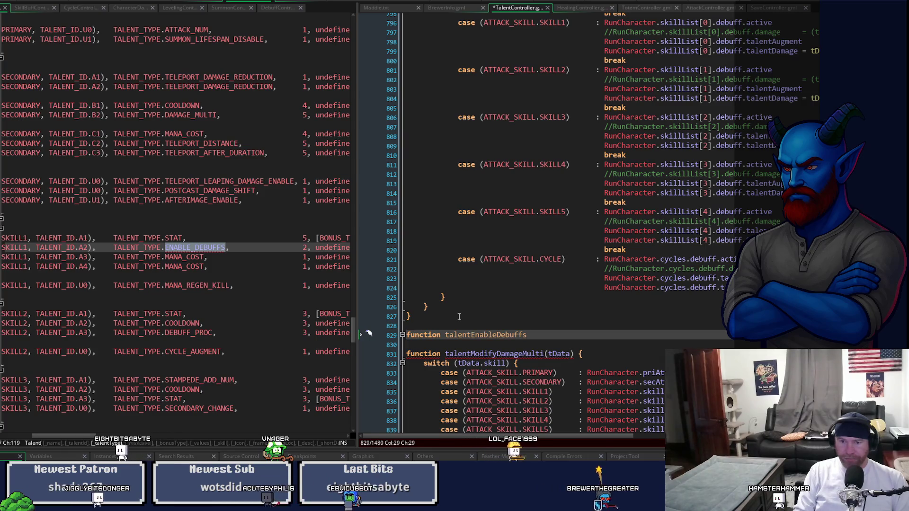
text(FromBuff)
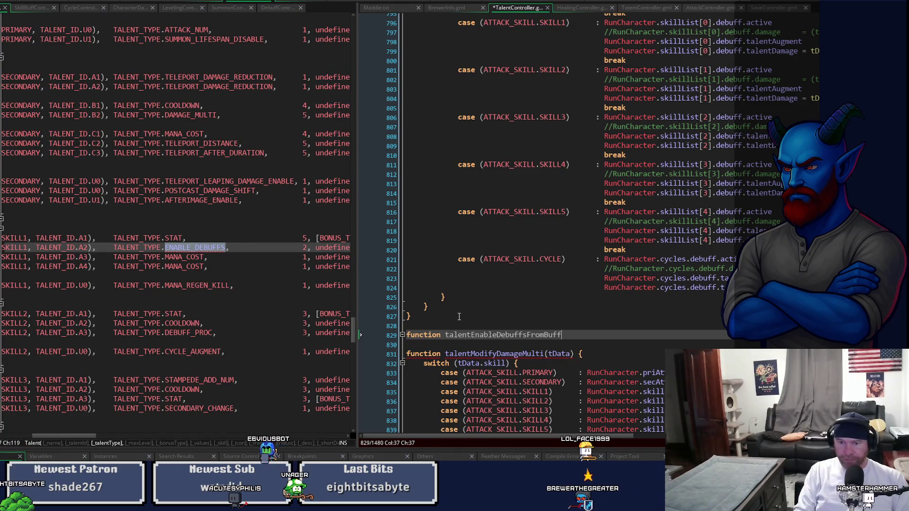
text((t)
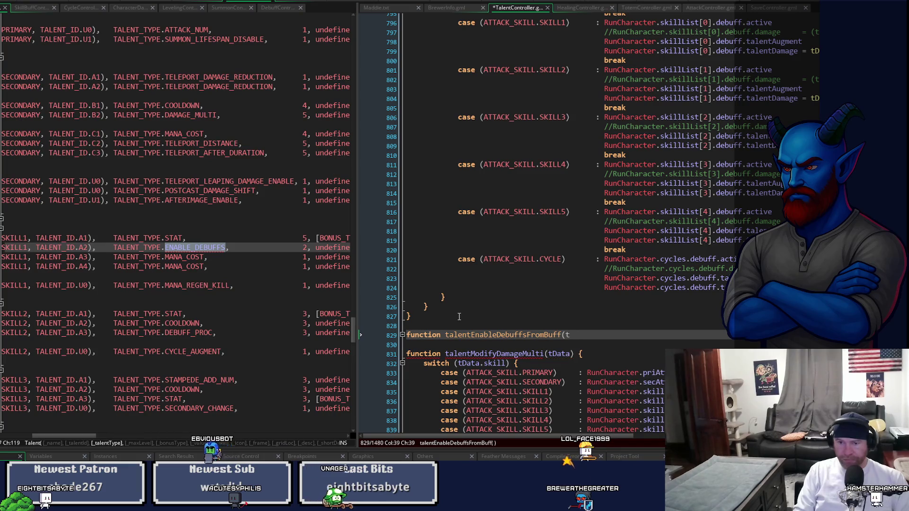
text(Data)
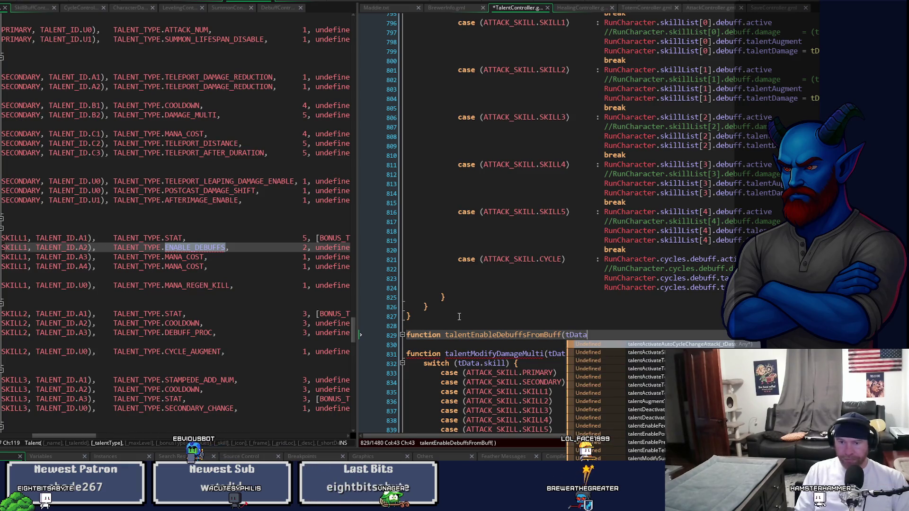
text(_)
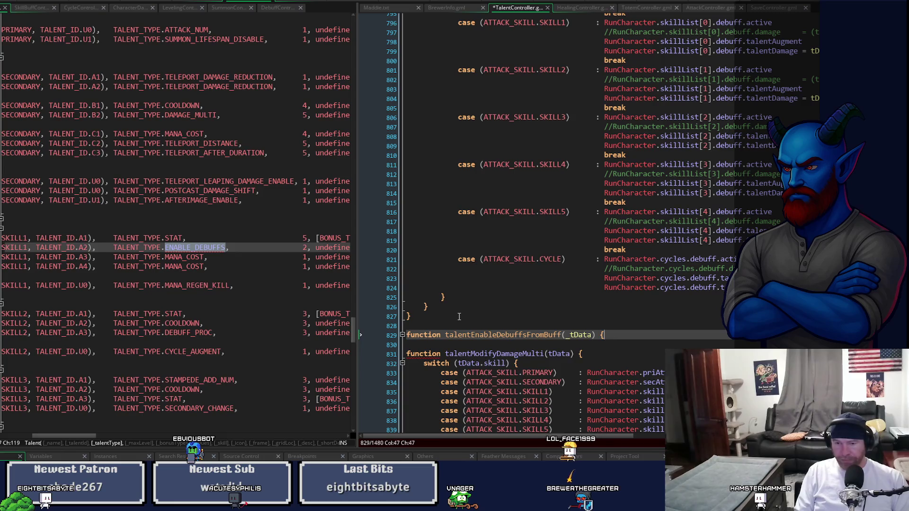
key(Return)
key(Return)
text(})
scroll(459, 316, down, 7)
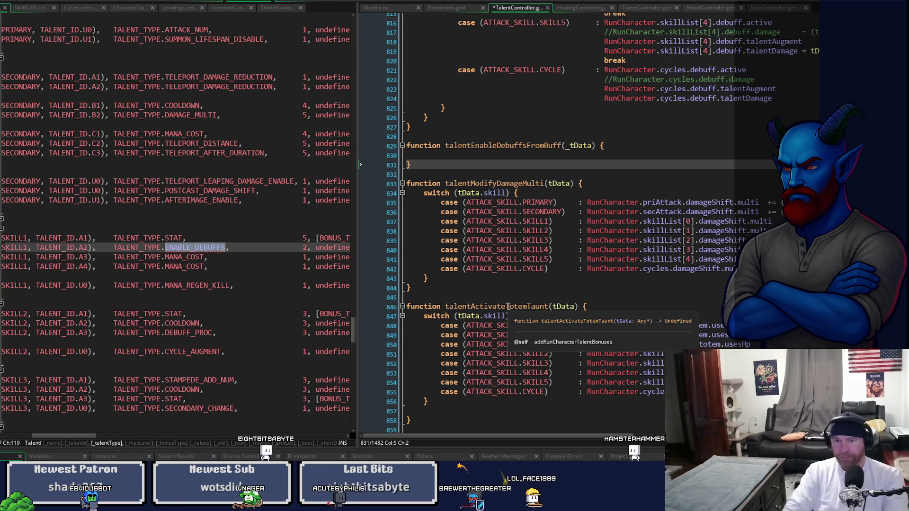
Step: Rename the parameter to tData and paste in talentModifyDamageMulti's tData.skill switch block
click(565, 146)
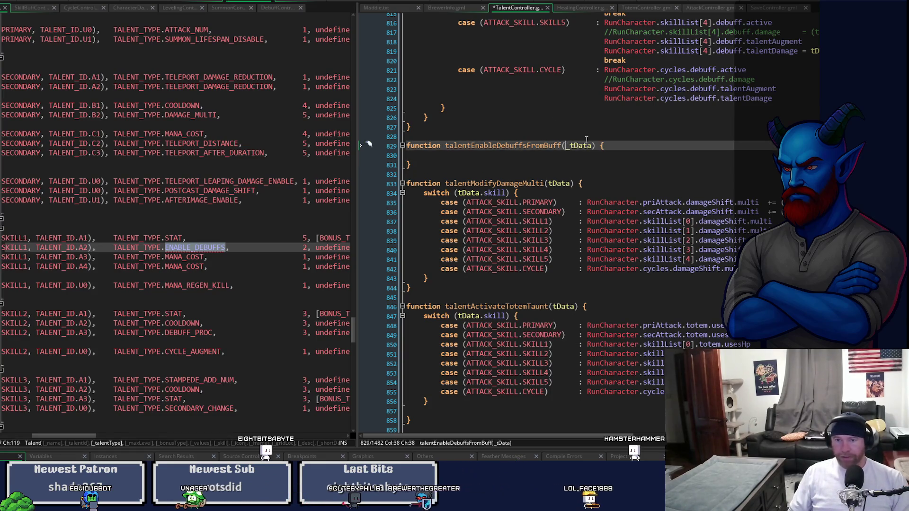
mouse_move(736, 268)
mouse_down()
mouse_move(474, 236)
mouse_move(436, 193)
mouse_up()
click(430, 280)
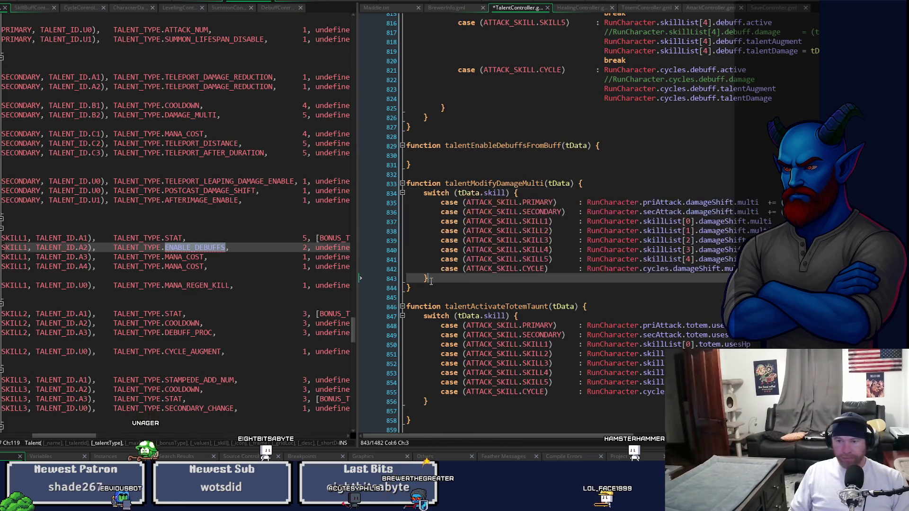
drag(432, 282, 425, 192)
key(ctrl+c)
click(429, 155)
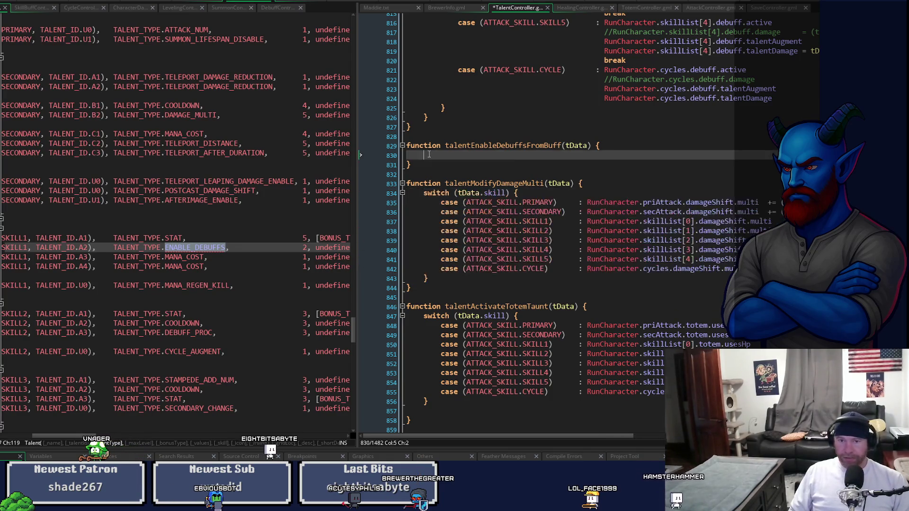
key(ctrl+v)
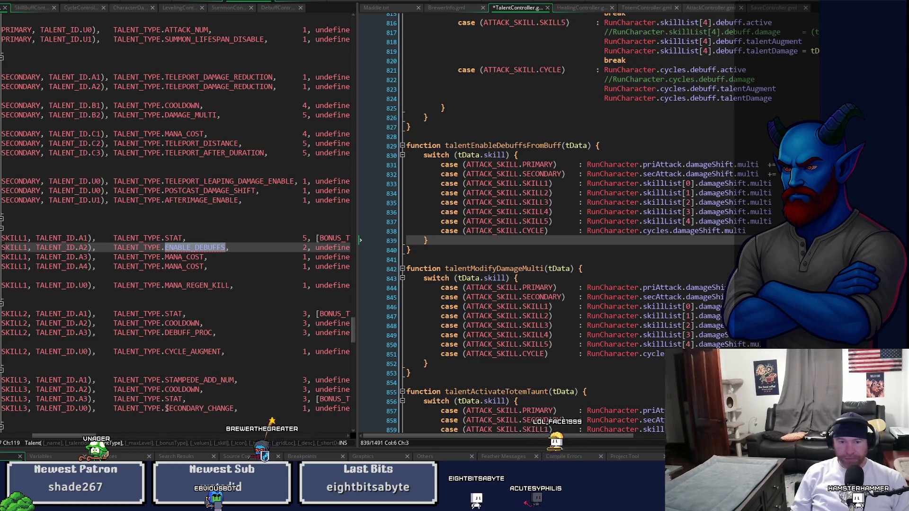
drag(50, 439, 19, 440)
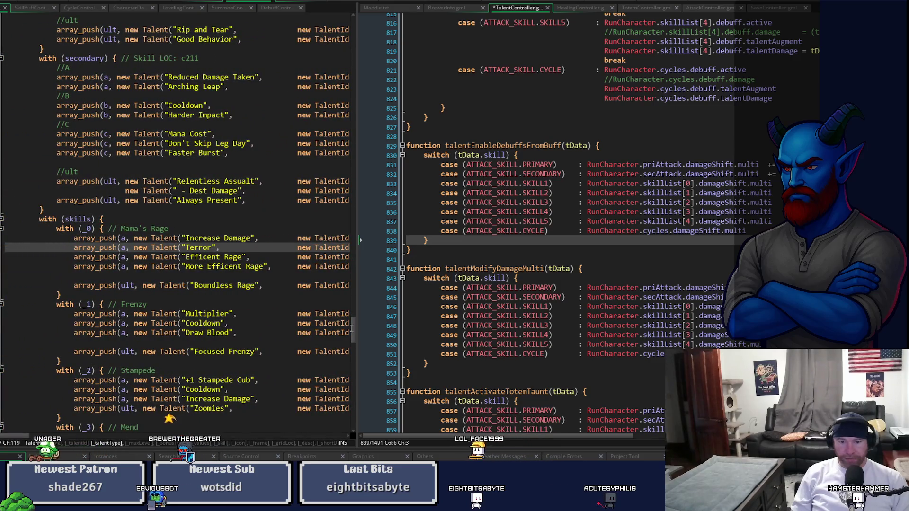
Step: Replace damageShift with enableDebuffs in the PRIMARY case on line 831
drag(354, 332, 368, 131)
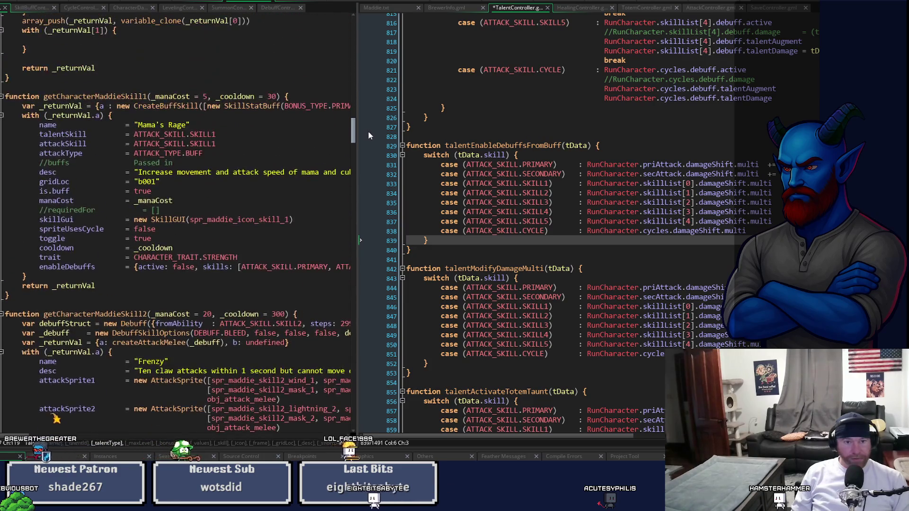
double_click(67, 267)
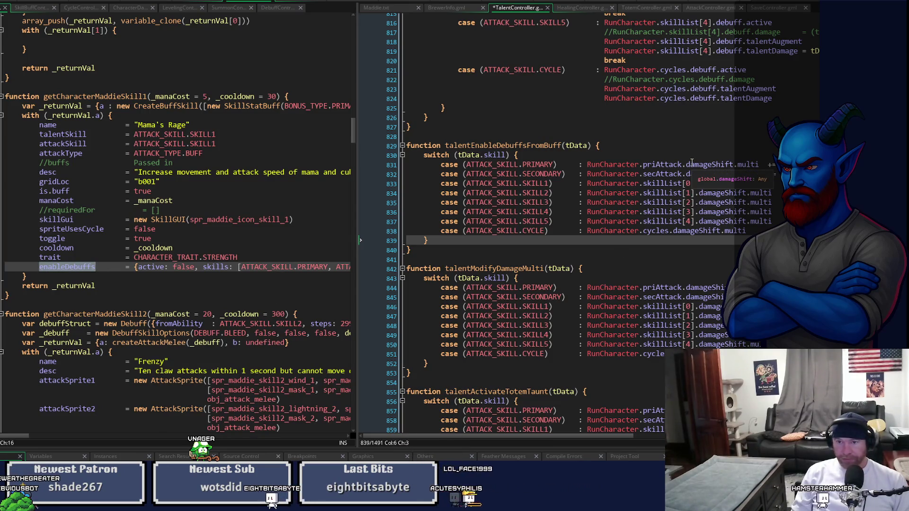
click(692, 164)
double_click(751, 165)
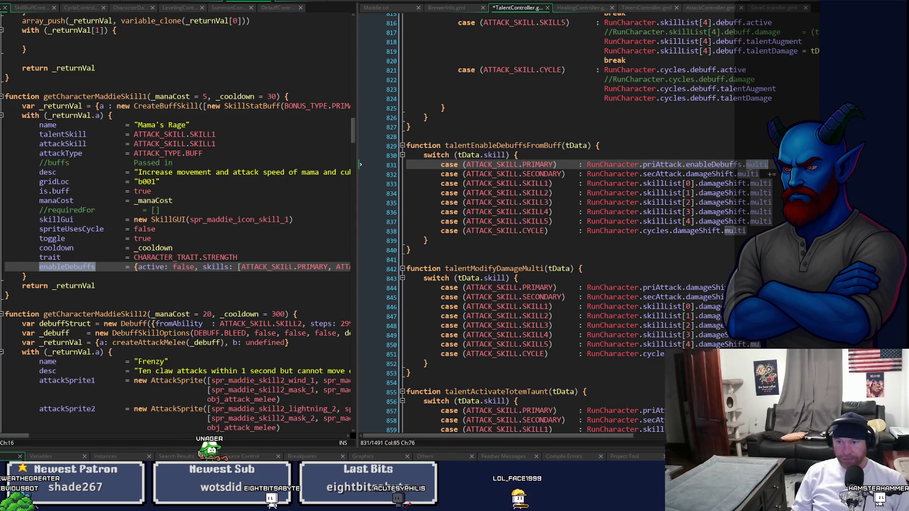
Step: Make the PRIMARY case use enableDebuffs.active and paste that reference into the SECONDARY case
text(active)
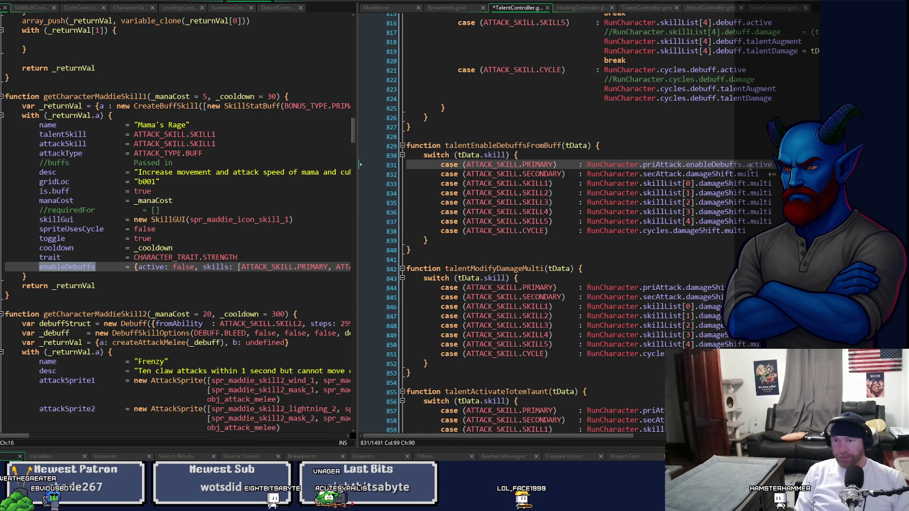
key(ctrl+Left)
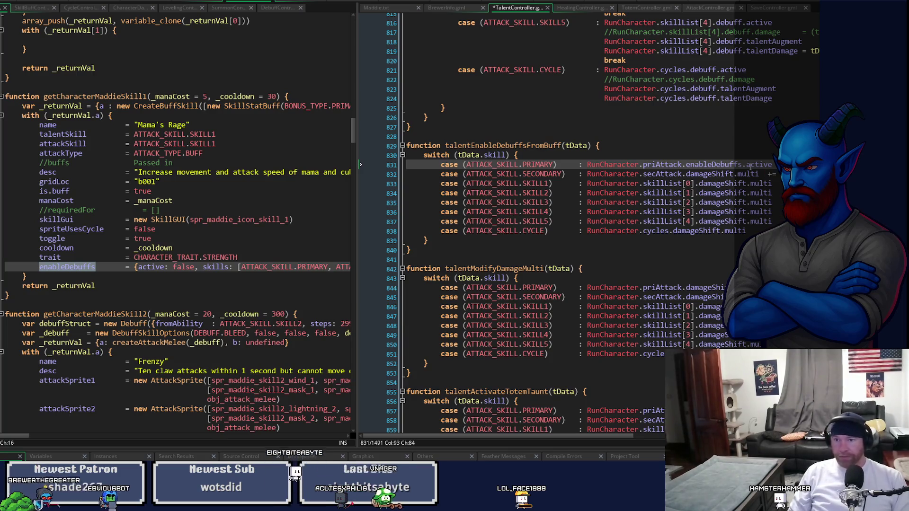
key(ctrl+shift+Right)
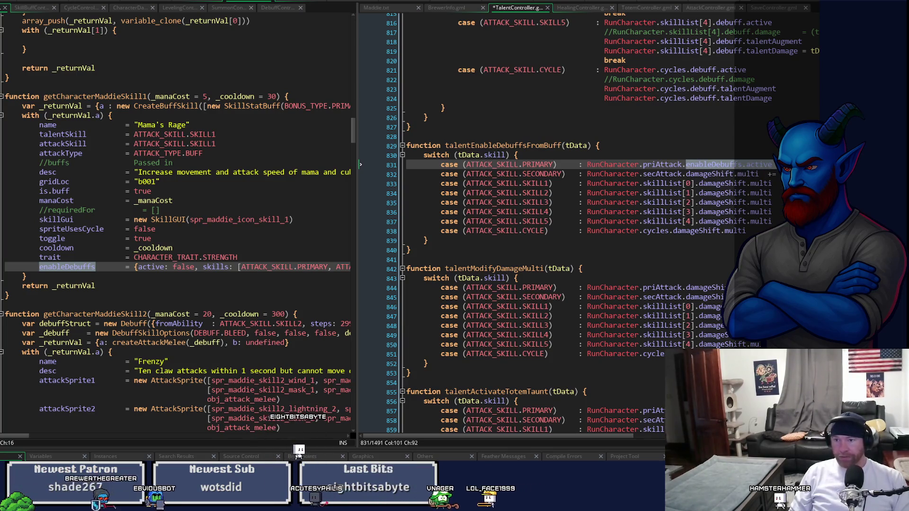
key(shift+Down)
key(ctrl+c)
key(shift+End)
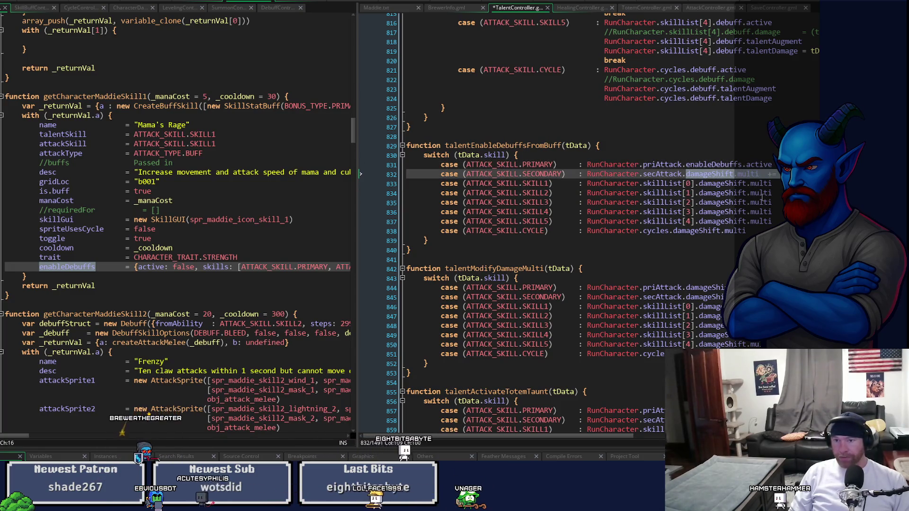
key(ctrl+v)
Step: Replace damageShift.multi with enableDebuffs.active on the SKILL1 through SKILL4 case lines
click(699, 184)
key(shift+End)
key(ctrl+v)
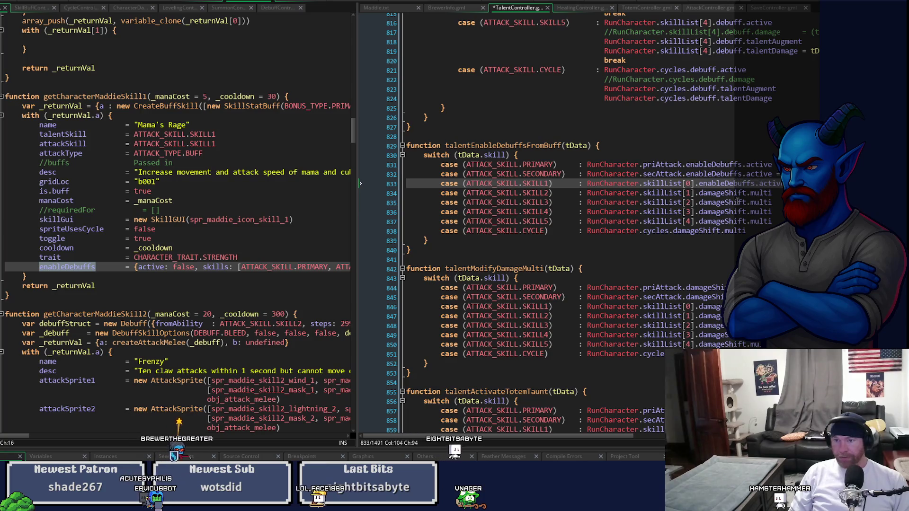
click(700, 193)
key(shift+End)
key(ctrl+v)
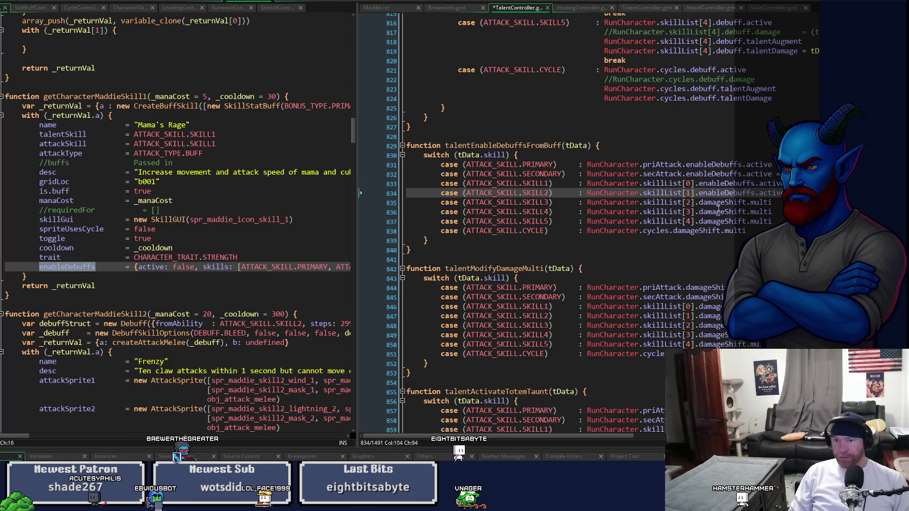
click(699, 202)
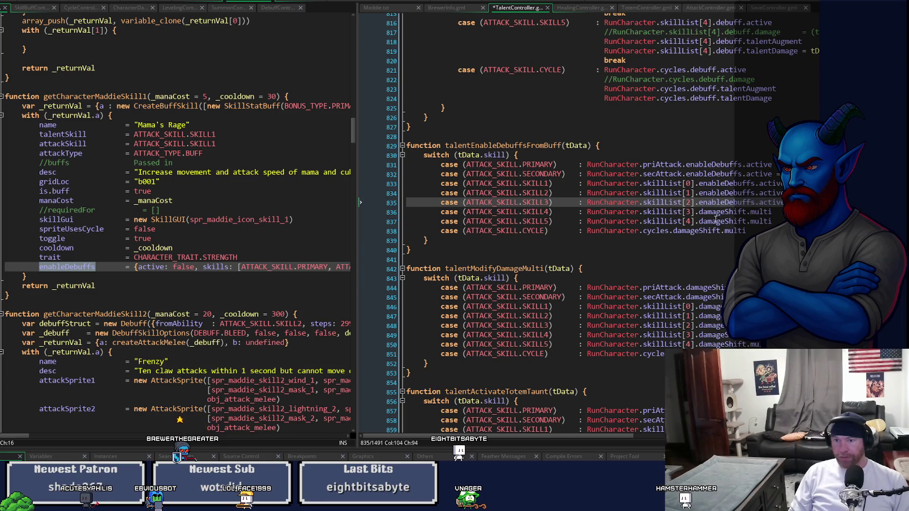
click(699, 212)
key(shift+End)
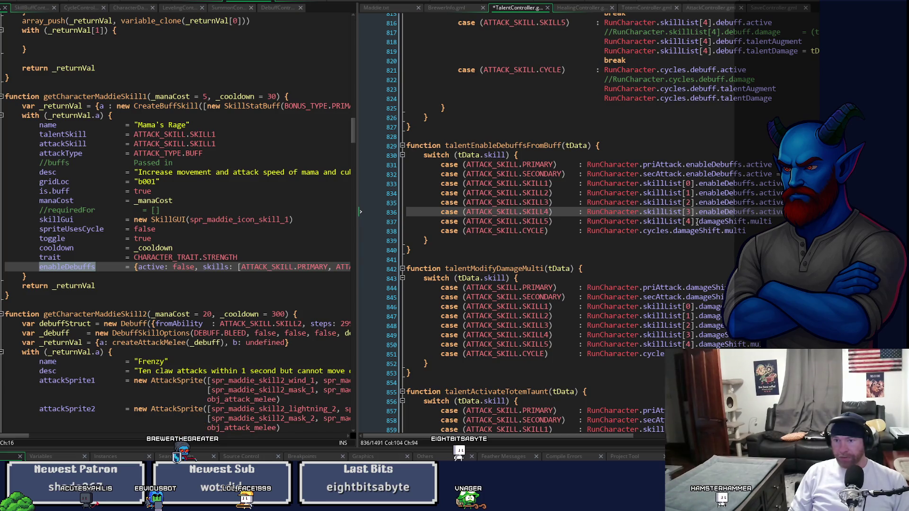
Step: Replace damageShift.multi with enableDebuffs.active on the SKILL5 and CYCLE lines, then save TalentController
click(699, 222)
key(shift+End)
key(ctrl+v)
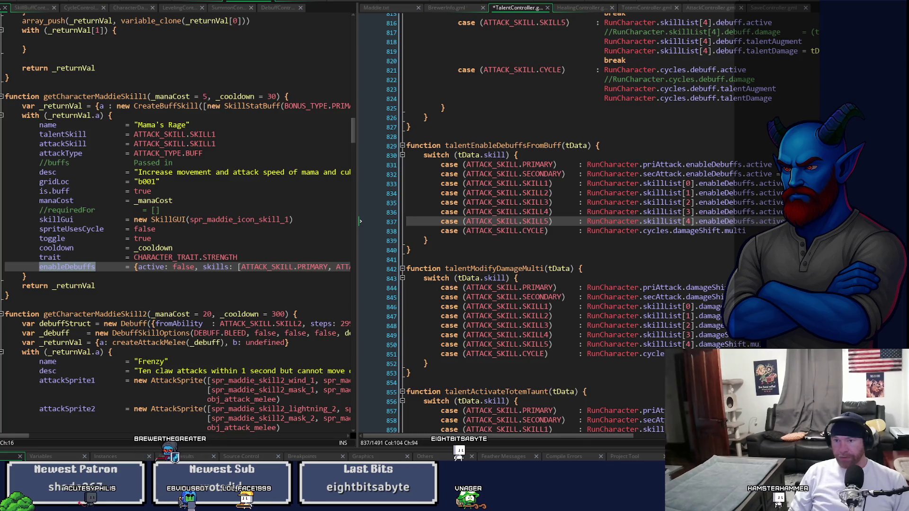
click(673, 232)
key(shift+End)
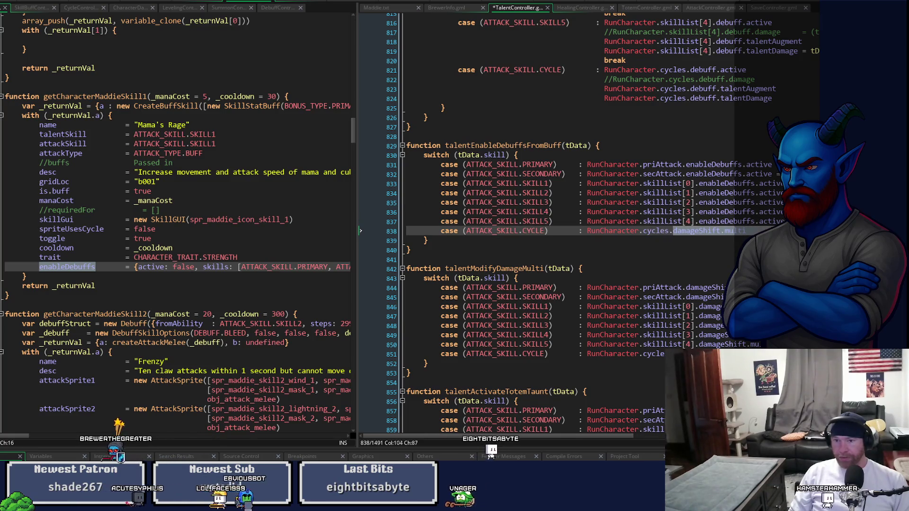
key(ctrl+v)
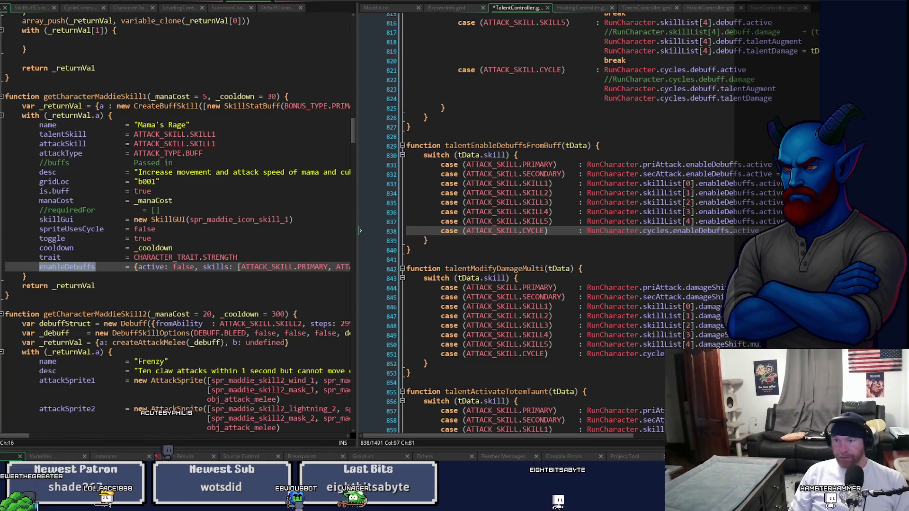
click(656, 165)
key(ctrl+s)
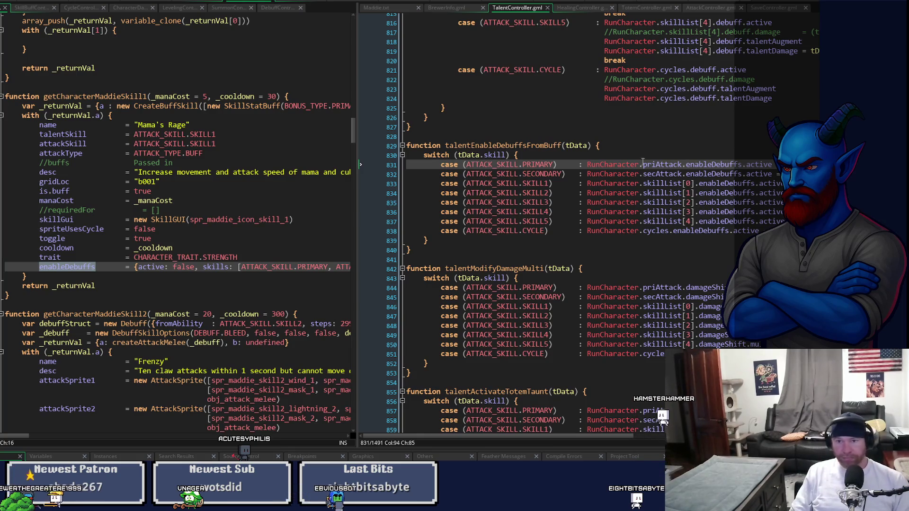
Step: Select the talentEnableDebuffsFromBuff name and duplicate the ADD_DEBUFF case in addRunCharacterTalentBonuses
double_click(541, 148)
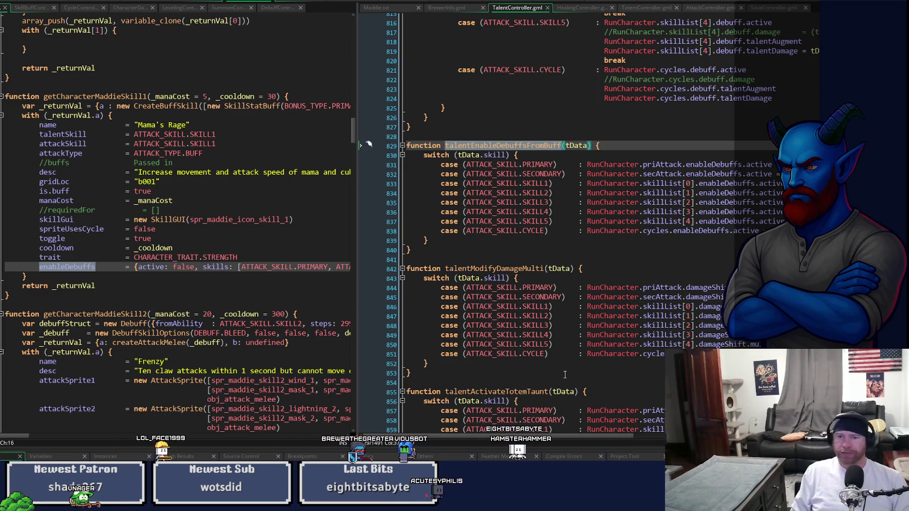
mouse_move(533, 150)
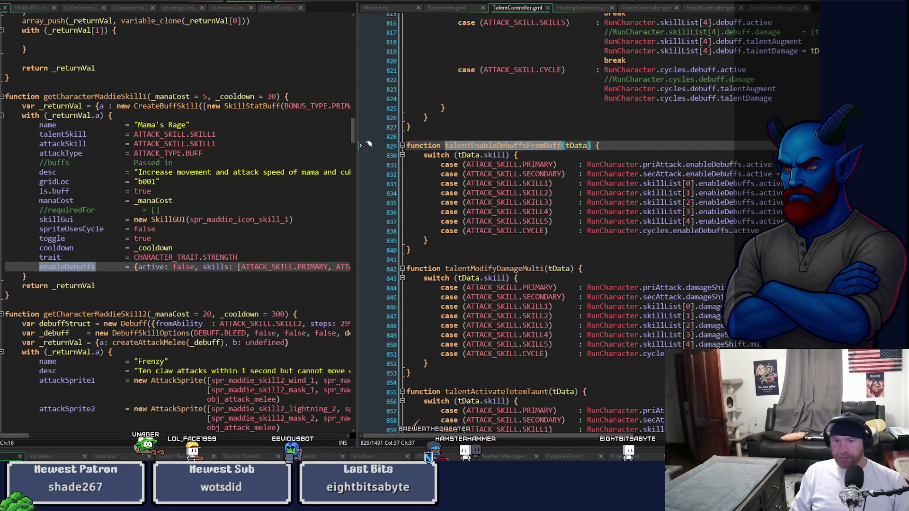
scroll(368, 145, up, 20)
scroll(369, 144, down, 20)
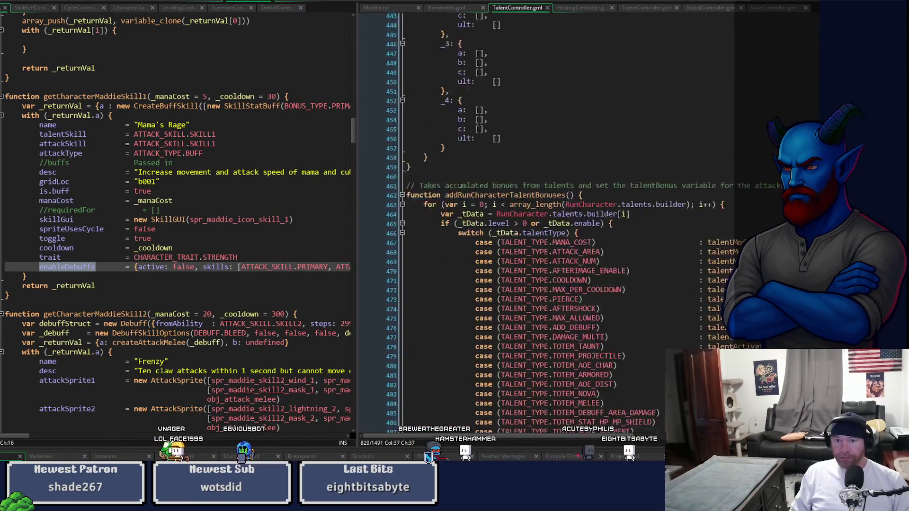
scroll(544, 222, down, 6)
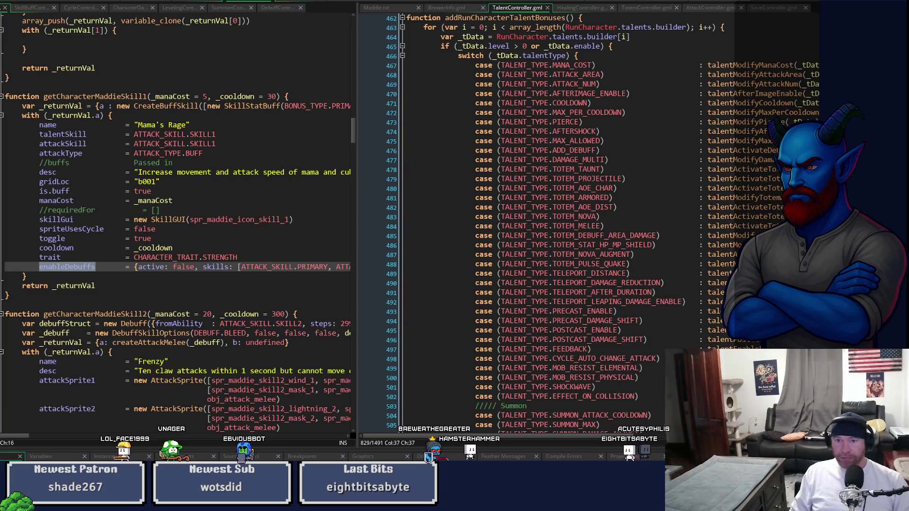
mouse_move(781, 182)
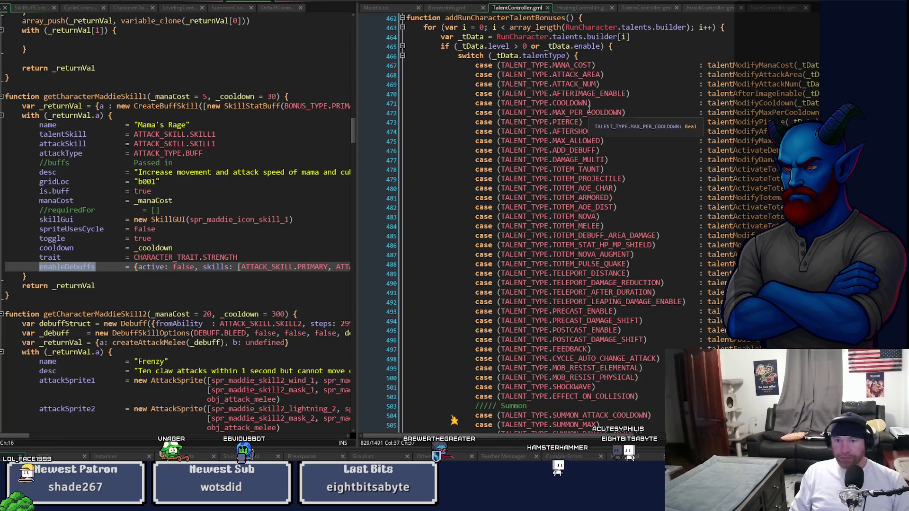
mouse_move(574, 148)
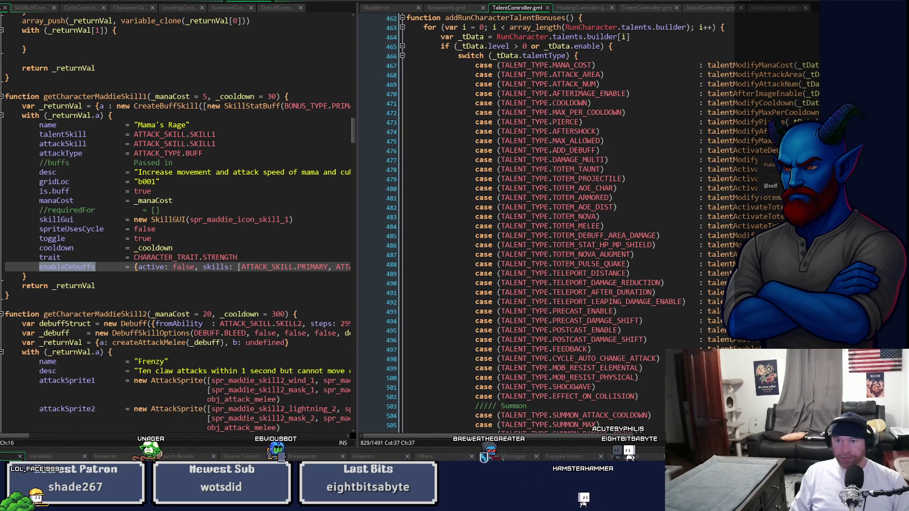
click(753, 150)
key(ctrl+d)
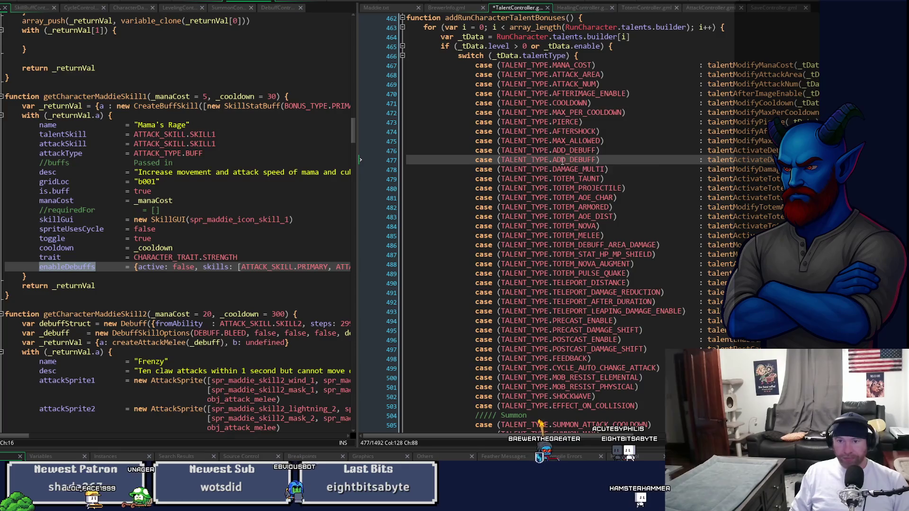
Step: Change the duplicated case to TALENT_TYPE.ENABLE_DEBUFFS calling talentEnableDebuffsFromBuff
double_click(588, 161)
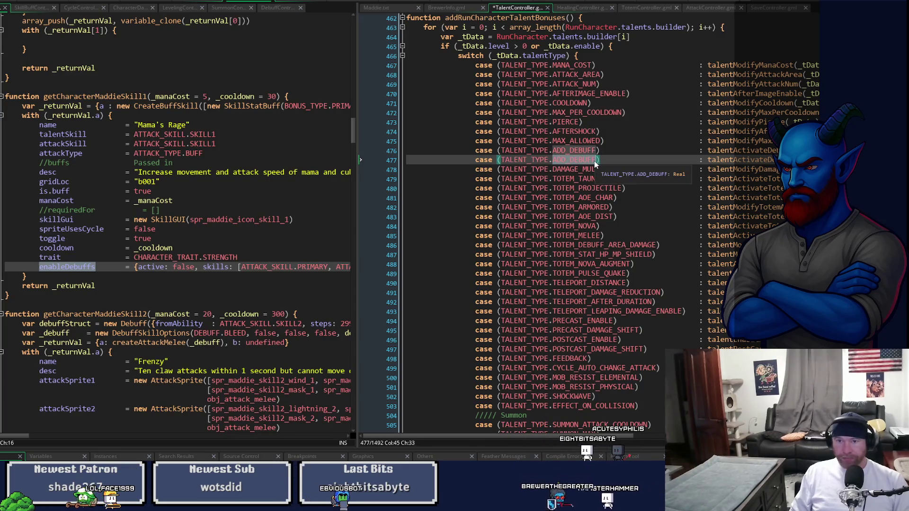
text(E)
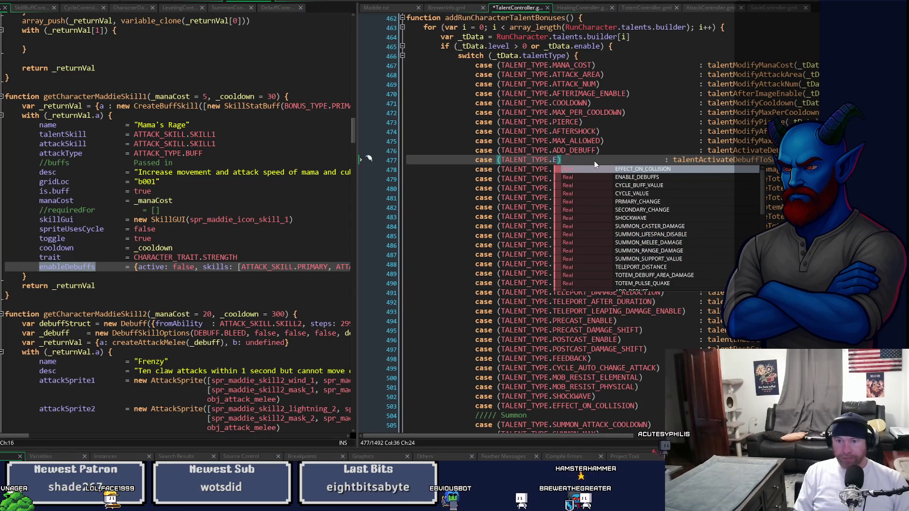
key(Down)
key(Return)
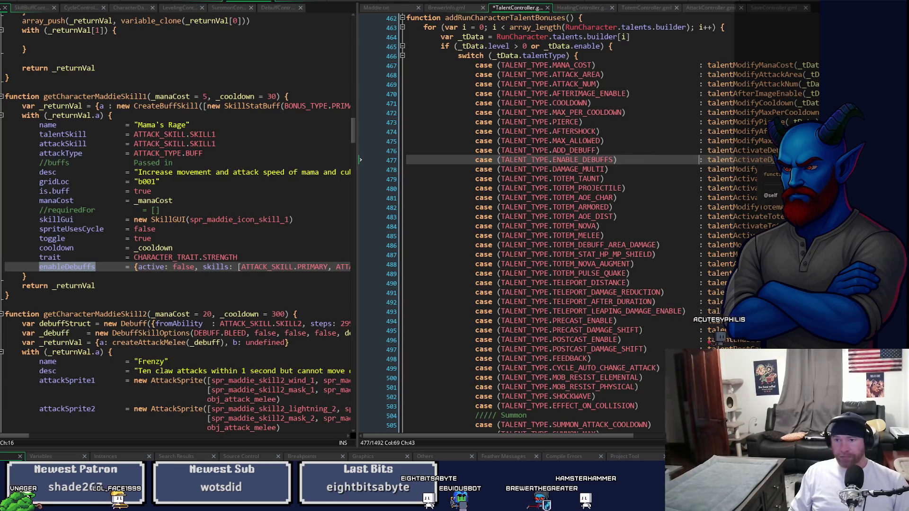
key(ctrl+v)
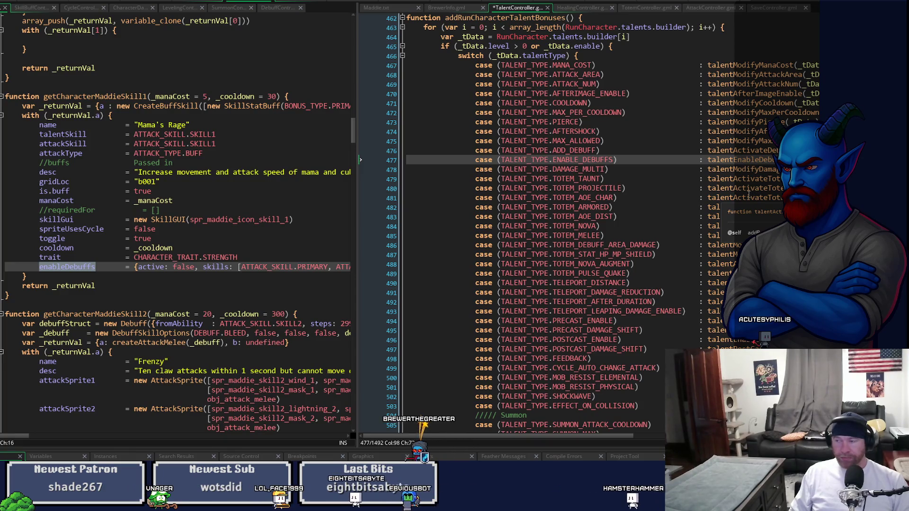
Step: Rename the TALENT_TYPE entry to ENABLE_DEBUFFS_FROM_BUFF in Enums, then return to the TalentController workspace
click(284, 2)
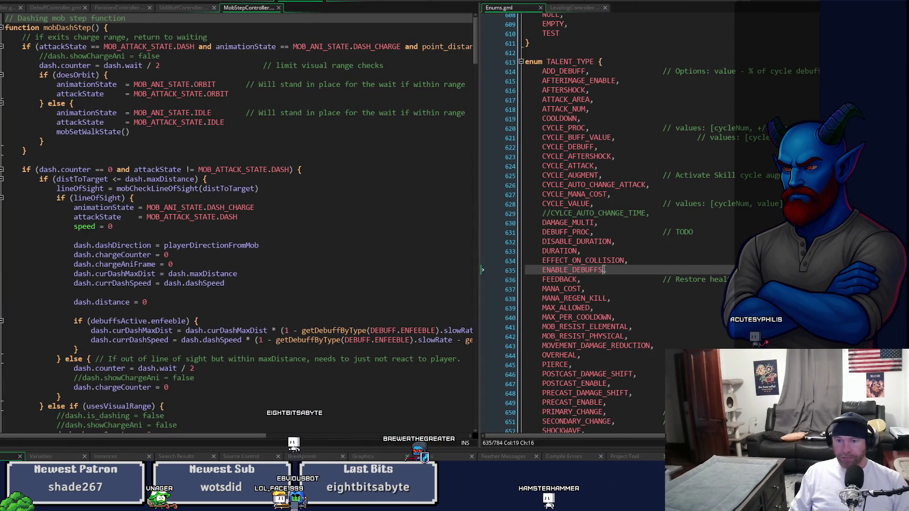
text(_FROM_B)
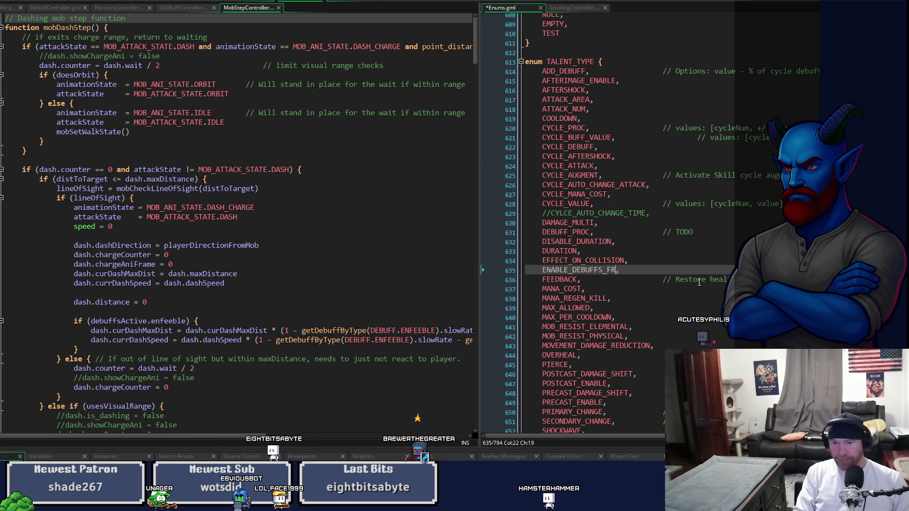
text(UFF)
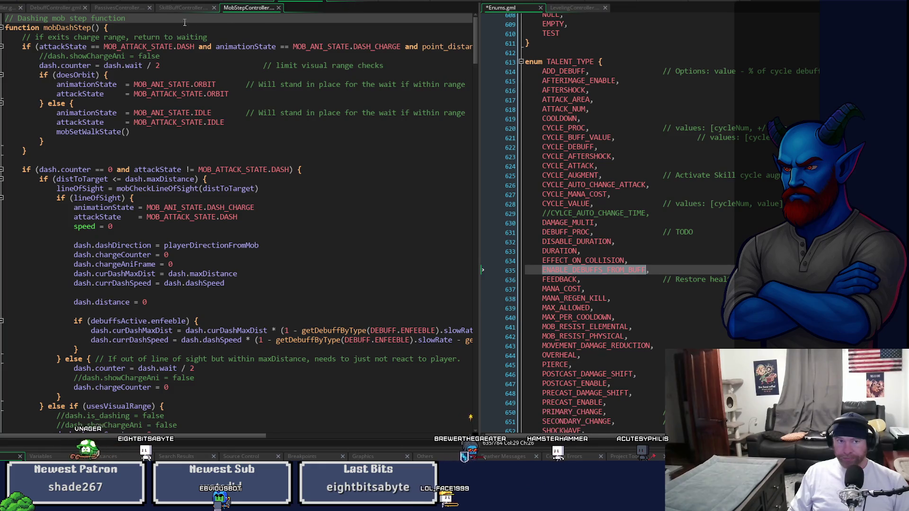
click(349, 3)
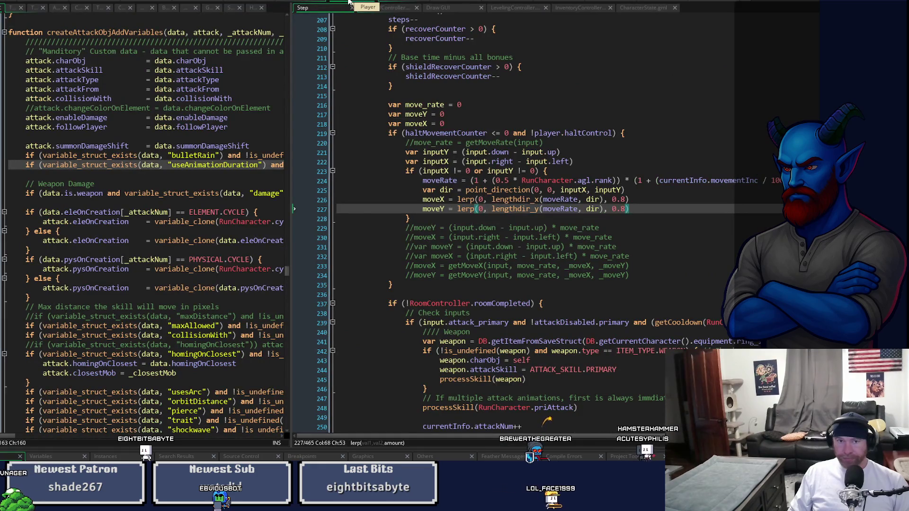
click(238, 2)
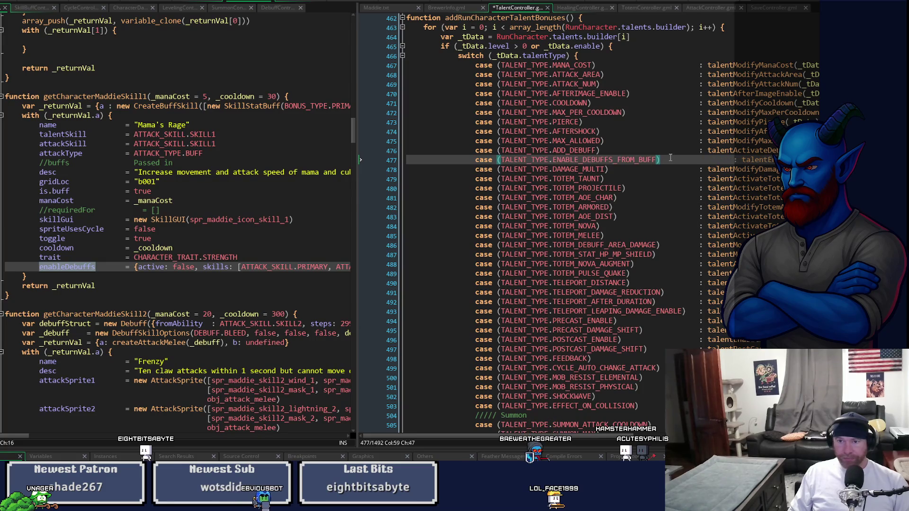
Step: Save TalentController and change the Terror talent's type to ENABLE_DEBUFFS_FROM_BUFF, realigning its row
key(ctrl+s)
drag(351, 129, 360, 335)
drag(360, 388, 737, 388)
click(607, 248)
text(_FROM_BUFF,   2, undef)
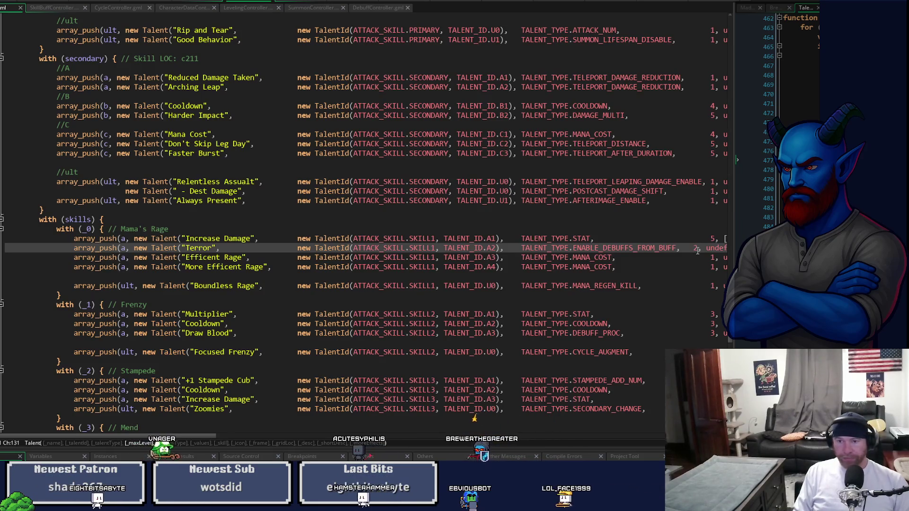
key(Tab)
Step: Resize the code panes to review the talent rows, then bring up the spr_talent_node_arrow_up sprite
mouse_move(176, 438)
mouse_down()
mouse_move(327, 442)
mouse_move(405, 458)
mouse_move(459, 443)
mouse_move(585, 441)
mouse_move(371, 440)
mouse_up()
scroll(503, 418, left, 10)
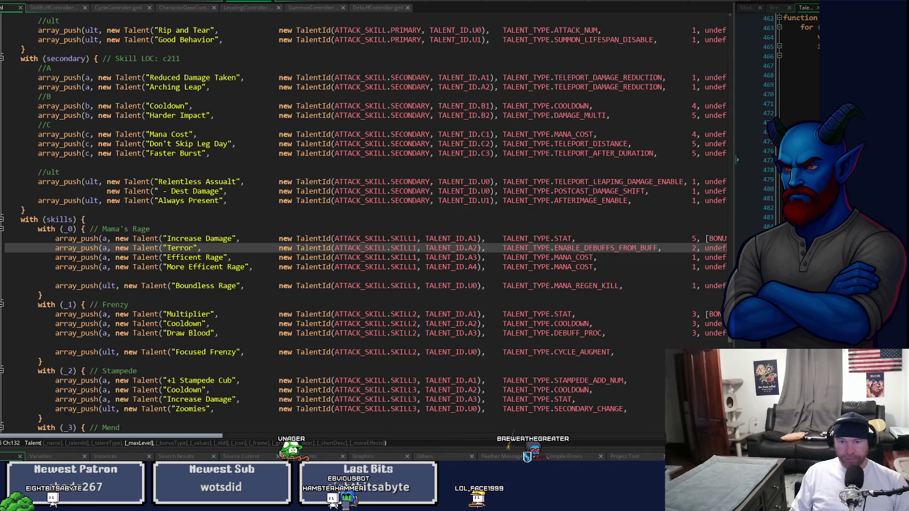
scroll(494, 423, right, 5)
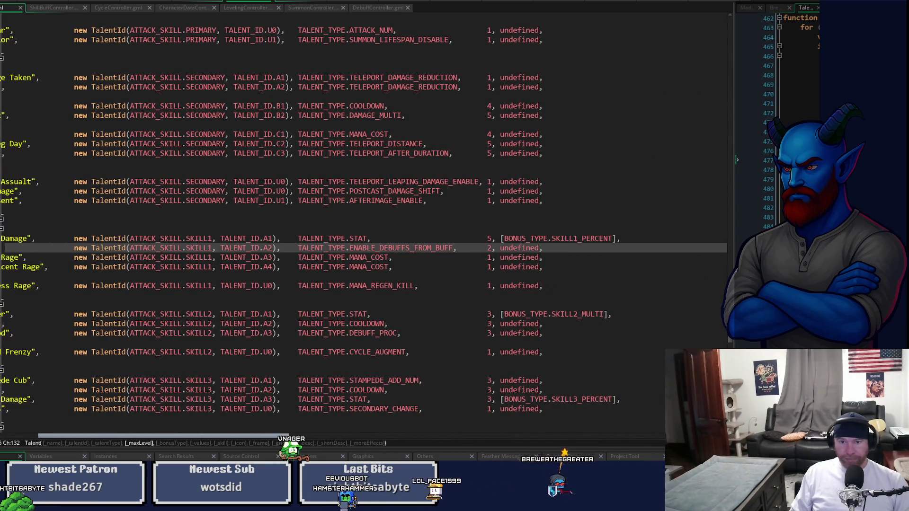
scroll(363, 223, right, 10)
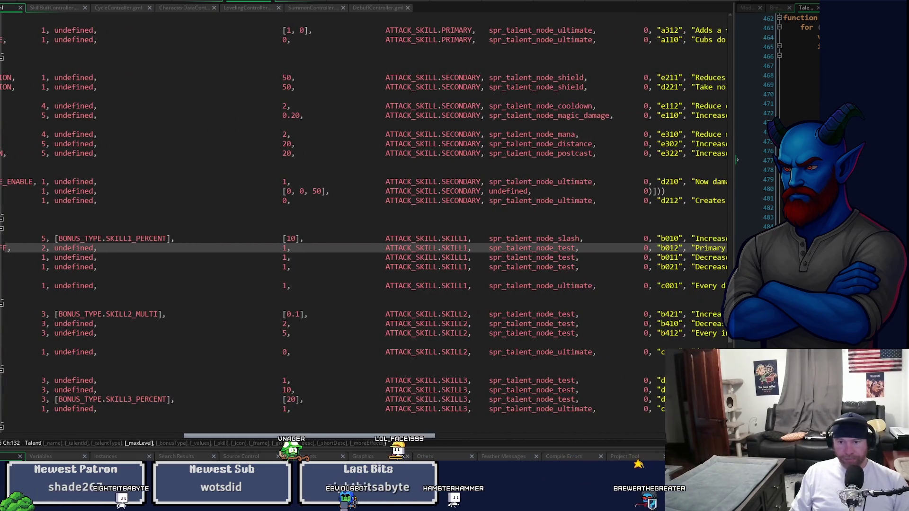
drag(738, 160, 584, 160)
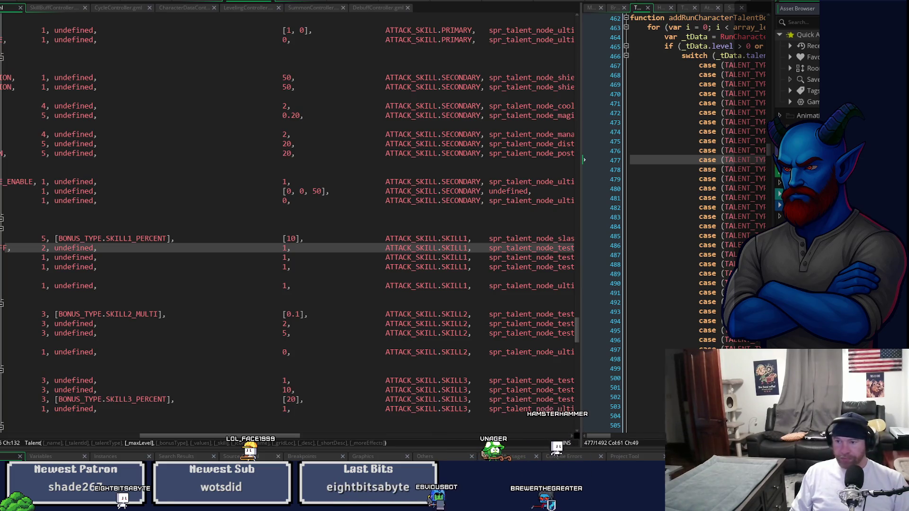
scroll(798, 76, down, 3)
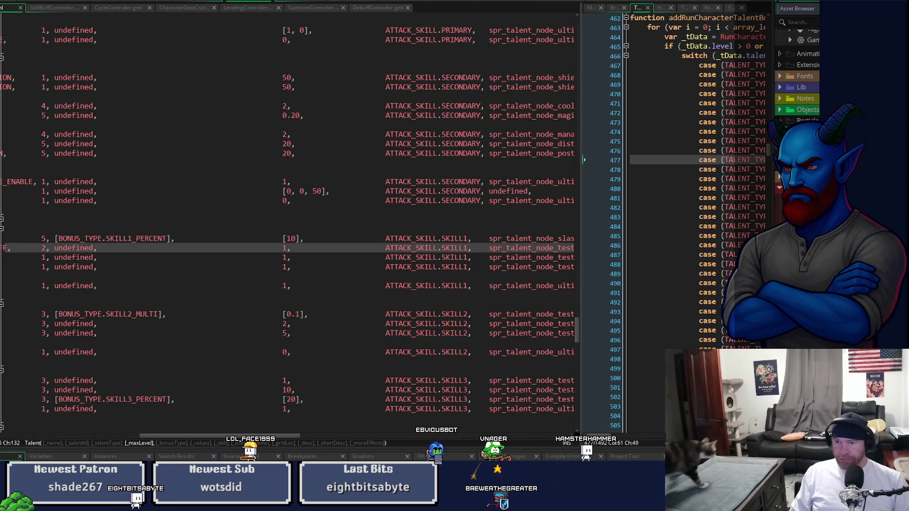
scroll(798, 76, up, 3)
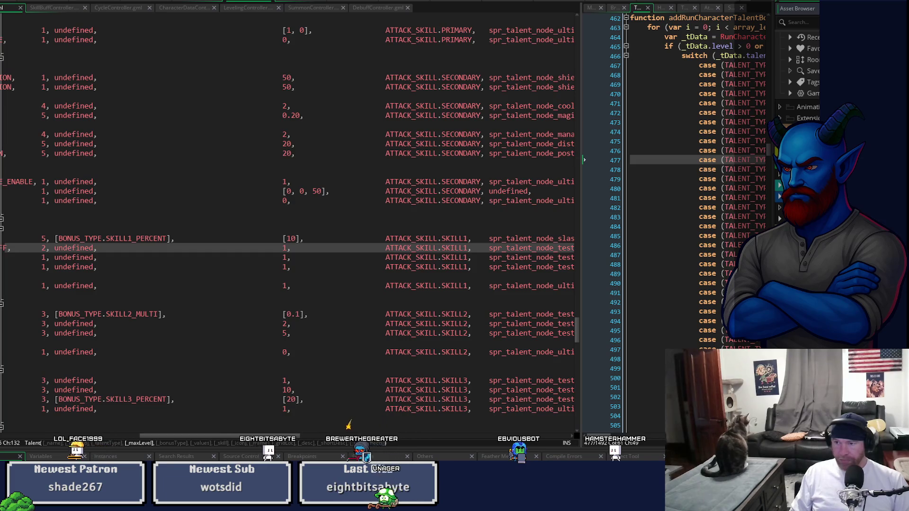
scroll(797, 76, down, 2)
scroll(797, 75, down, 5)
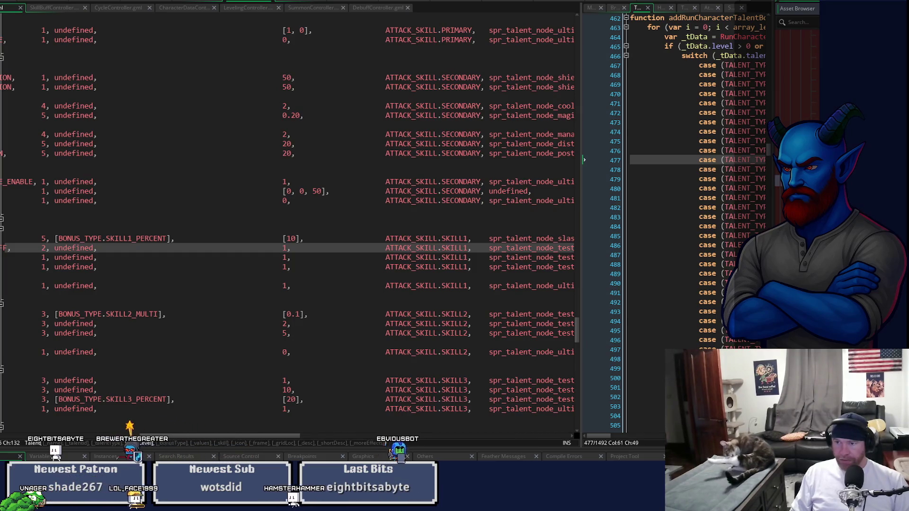
key(ctrl+Tab)
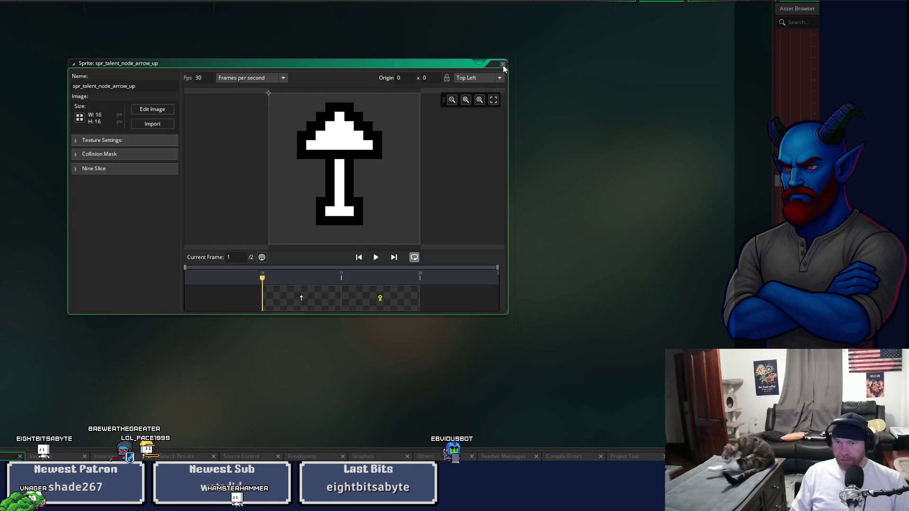
Step: Close spr_talent_node_arrow_up and open the duplicated spr_talent_node_enable_debuffs frames for editing
click(503, 63)
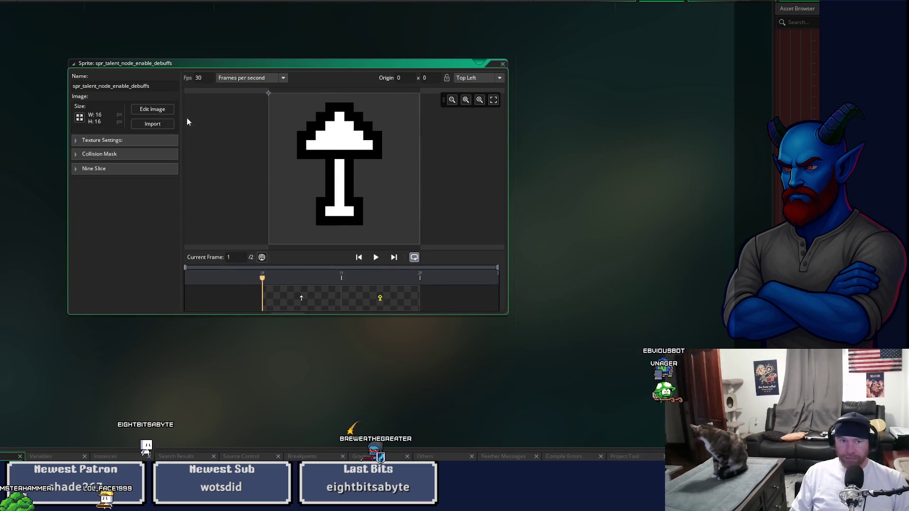
click(152, 110)
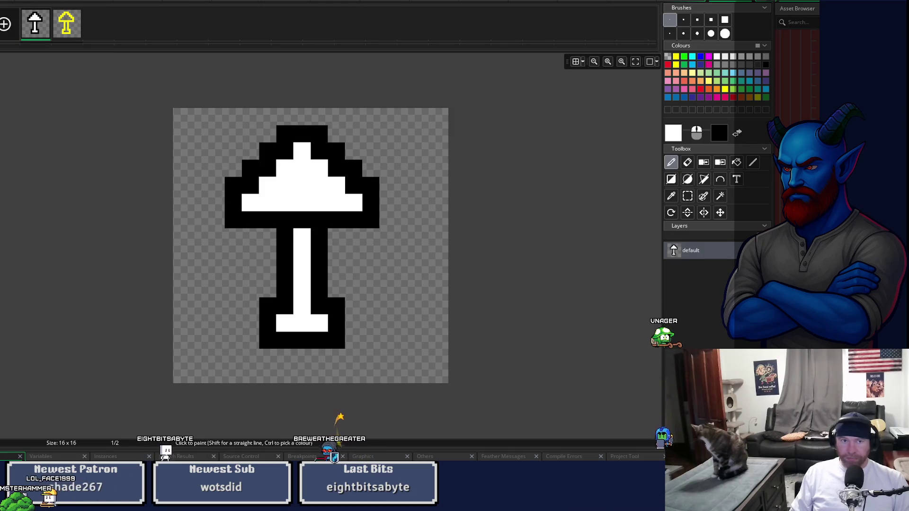
Step: Sample the lamp's yellow and import the shuffle-arrow image as a new frame
key(Right)
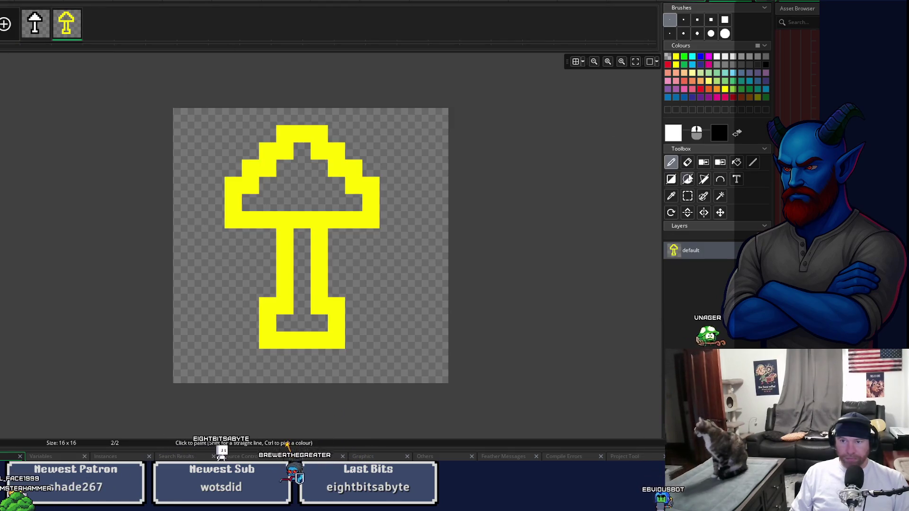
click(671, 196)
click(341, 156)
click(156, 2)
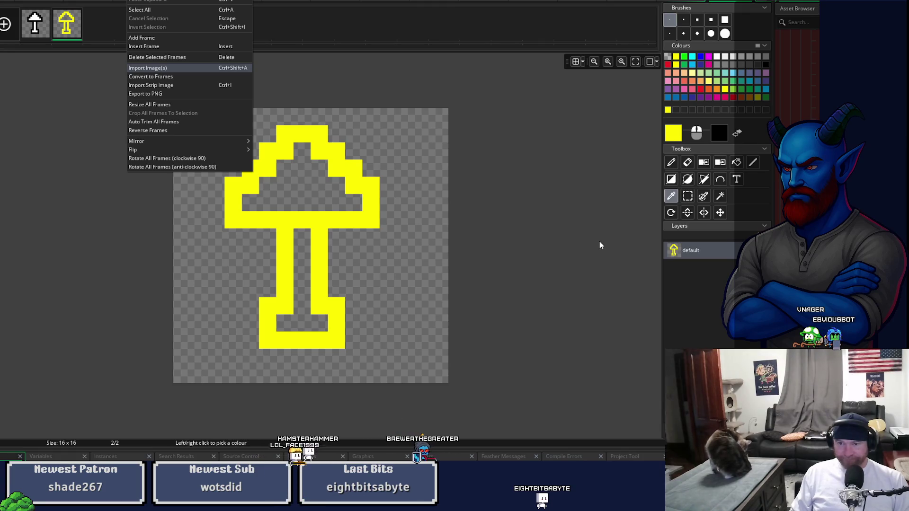
click(654, 161)
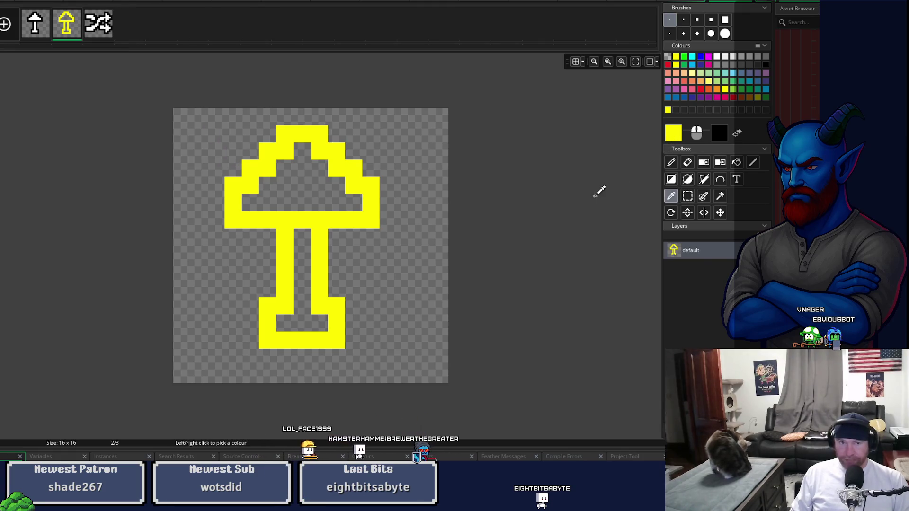
click(95, 29)
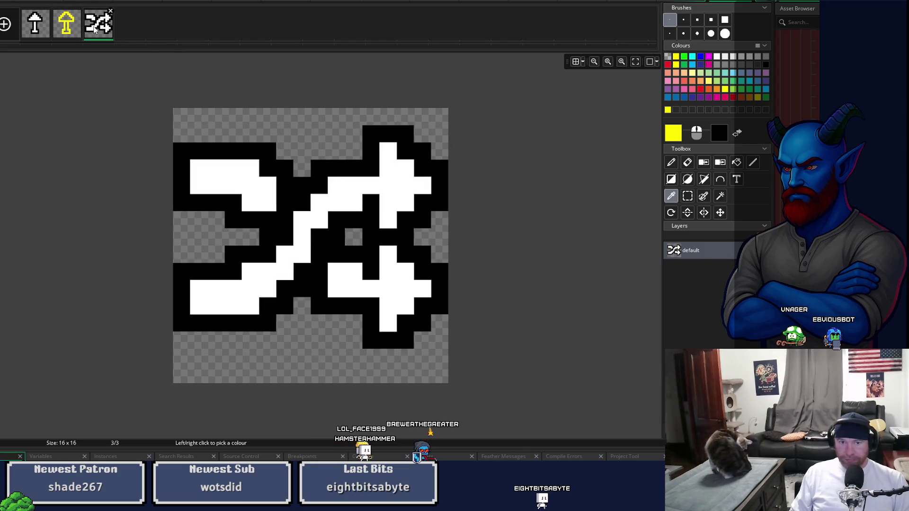
Step: Delete the lamp frames, swap black to yellow, remove the white fill, and close the editor
click(64, 29)
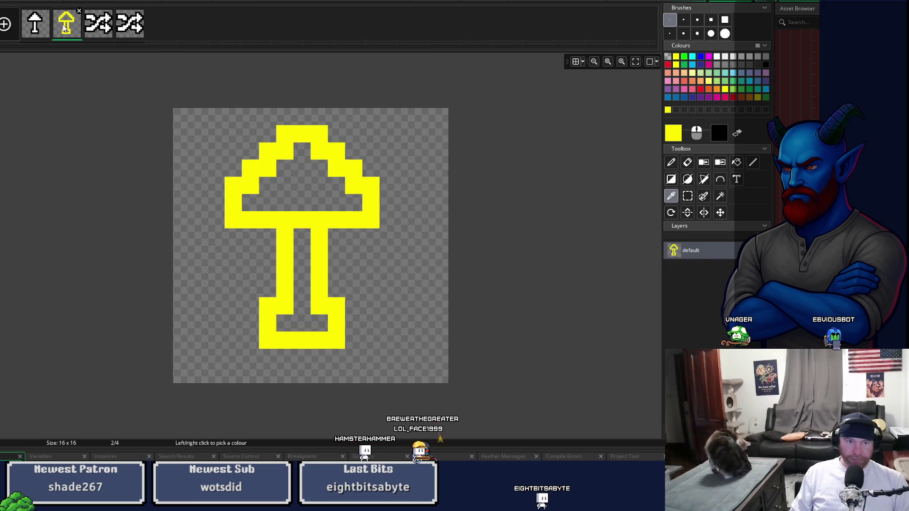
key(Delete)
key(Return)
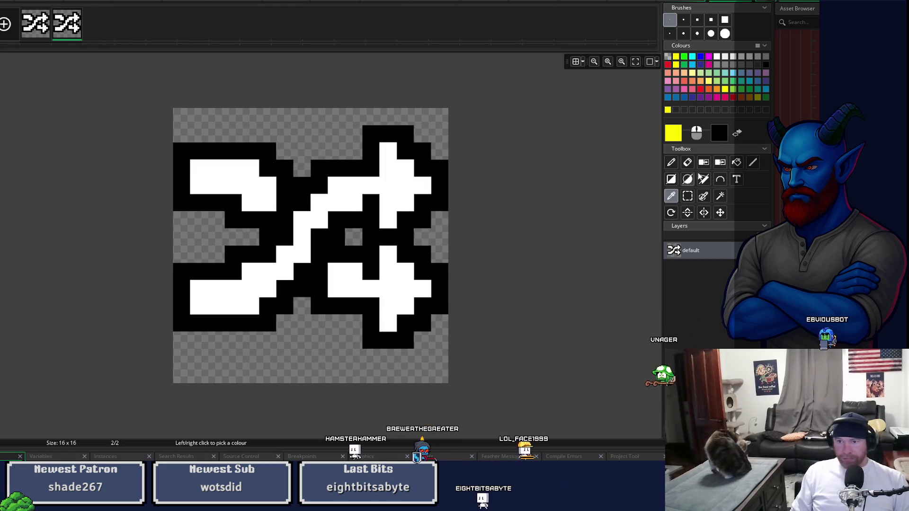
click(721, 162)
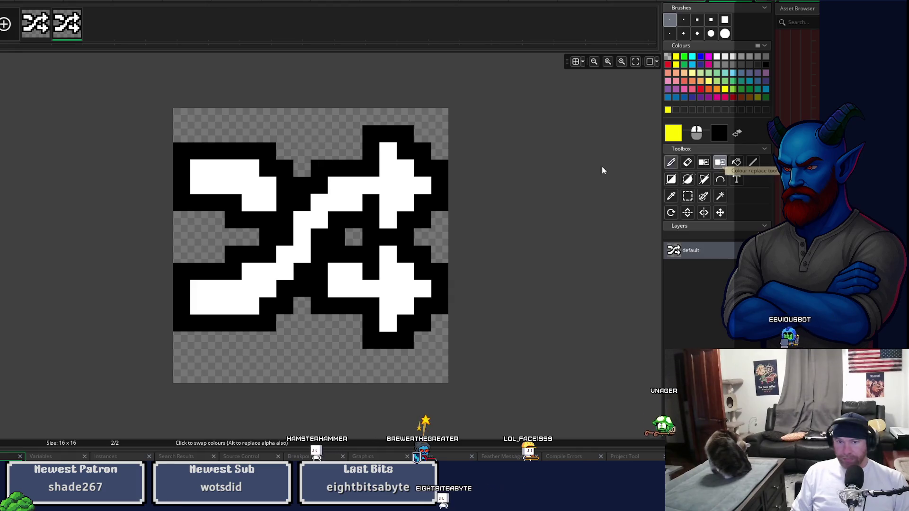
click(424, 149)
click(706, 163)
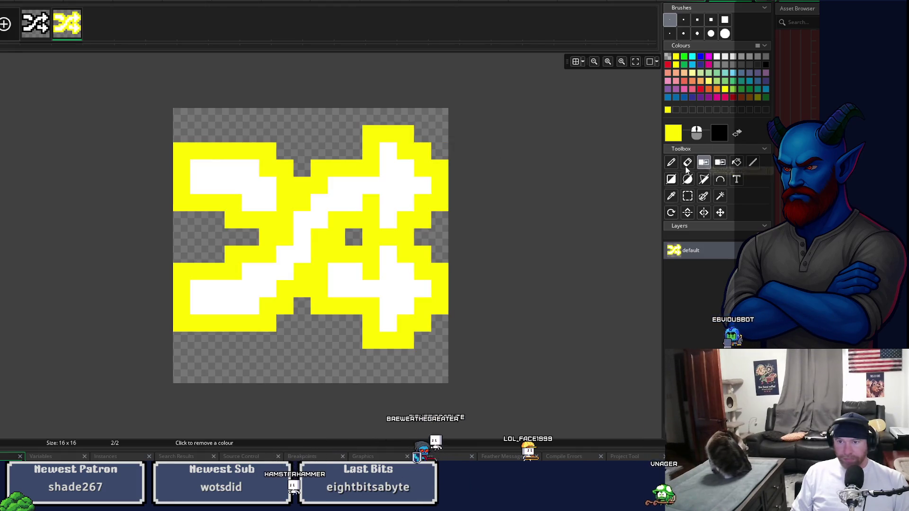
click(400, 166)
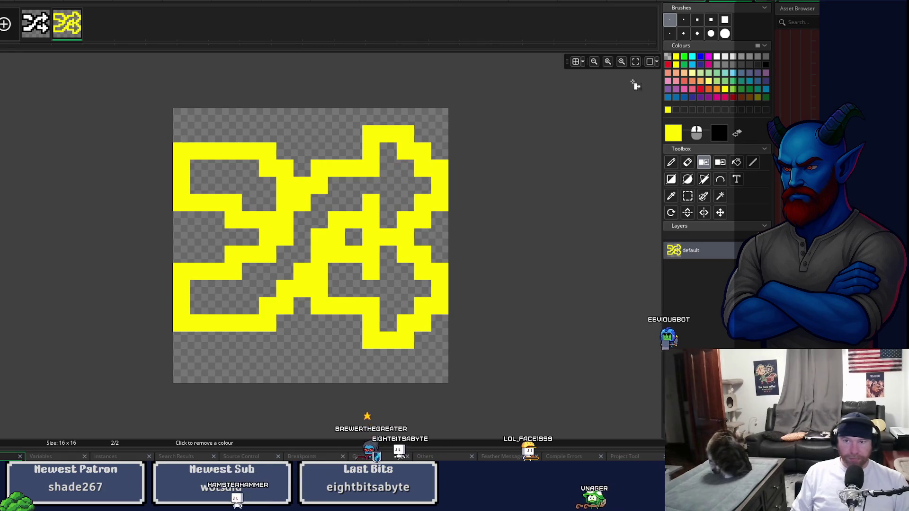
click(751, 2)
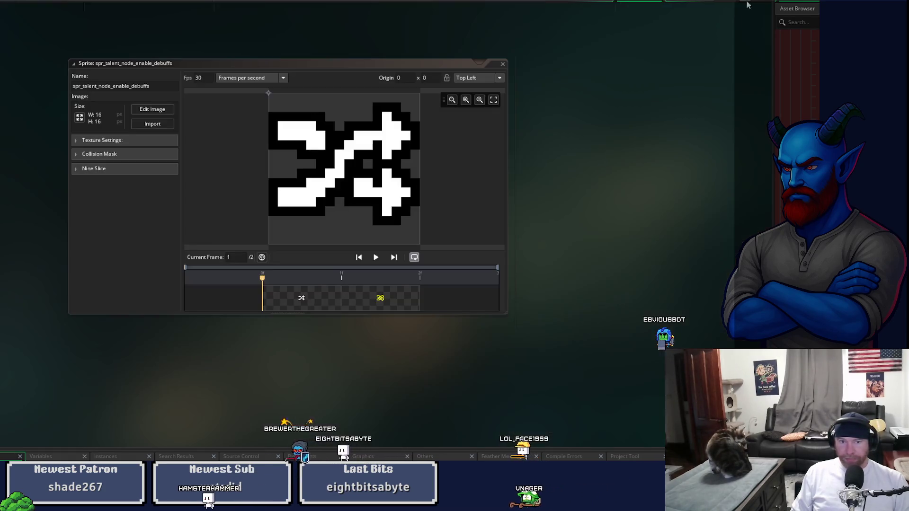
Step: Back in TalentController, set the Terror talent's icon to spr_talent_node_enable_debuffs
click(503, 65)
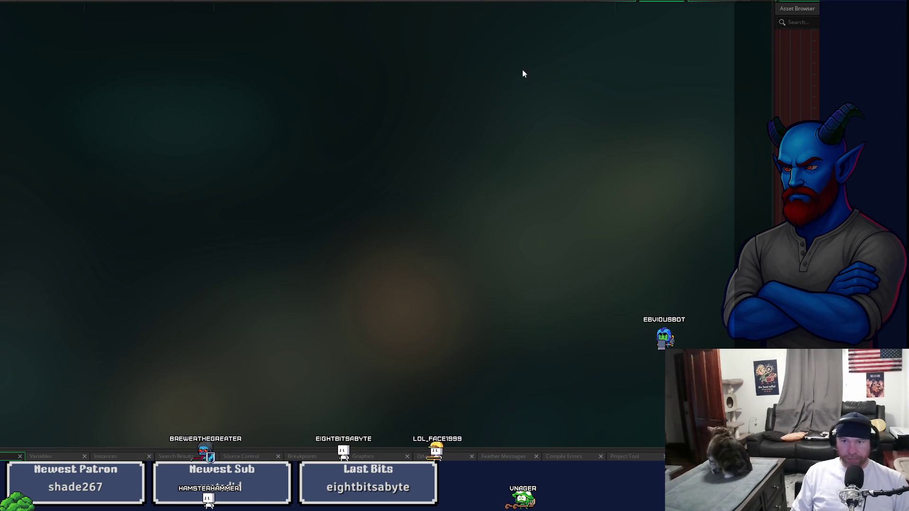
click(610, 2)
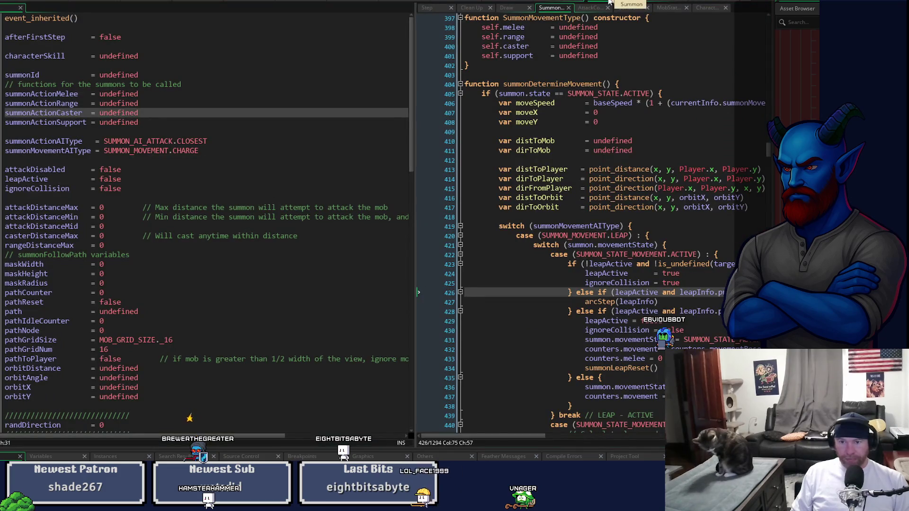
click(241, 2)
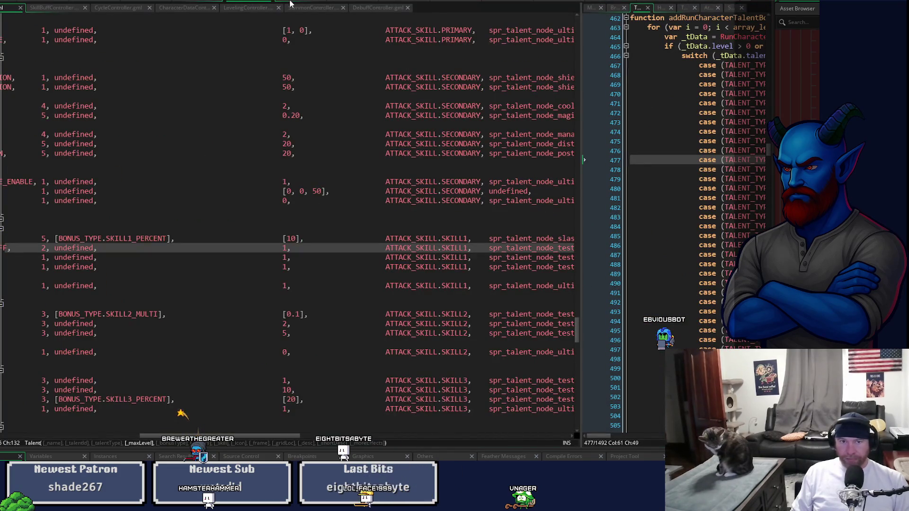
drag(232, 436, 282, 443)
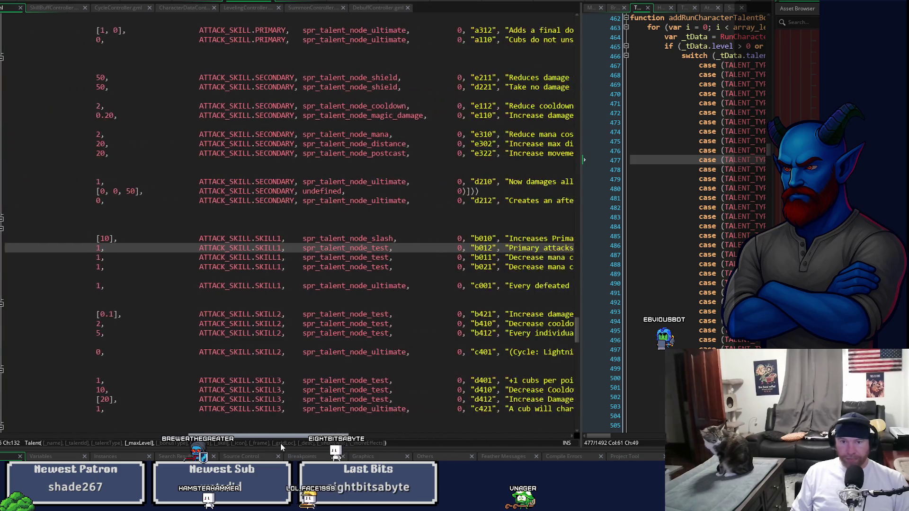
drag(368, 248, 385, 248)
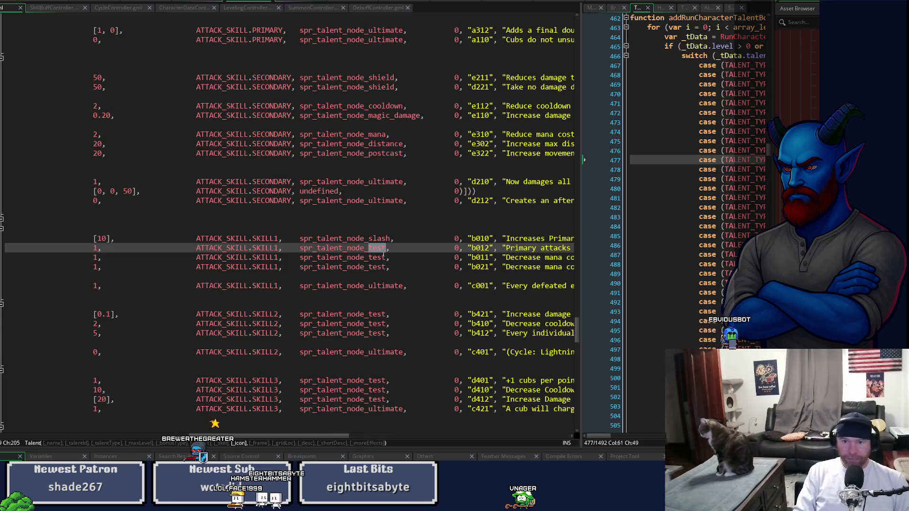
text(nable_debuff)
key(Return)
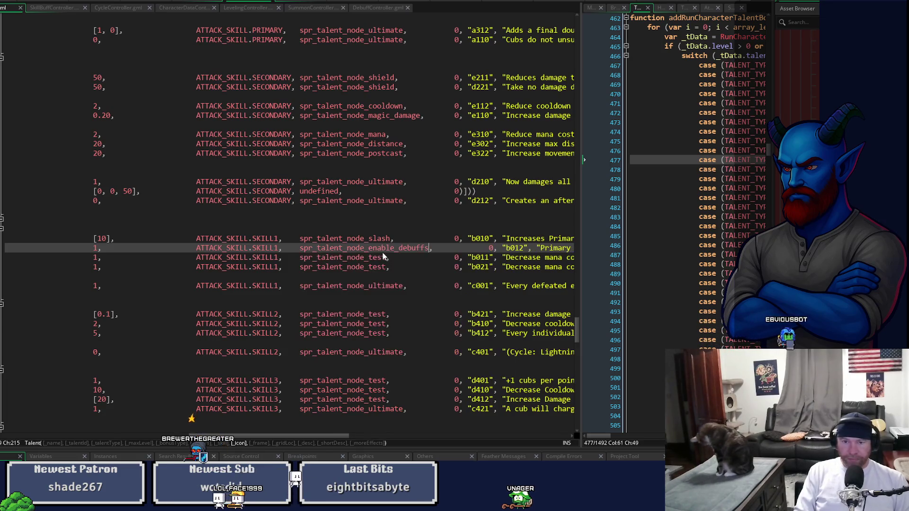
key(Delete)
key(Delete)
key(Delete)
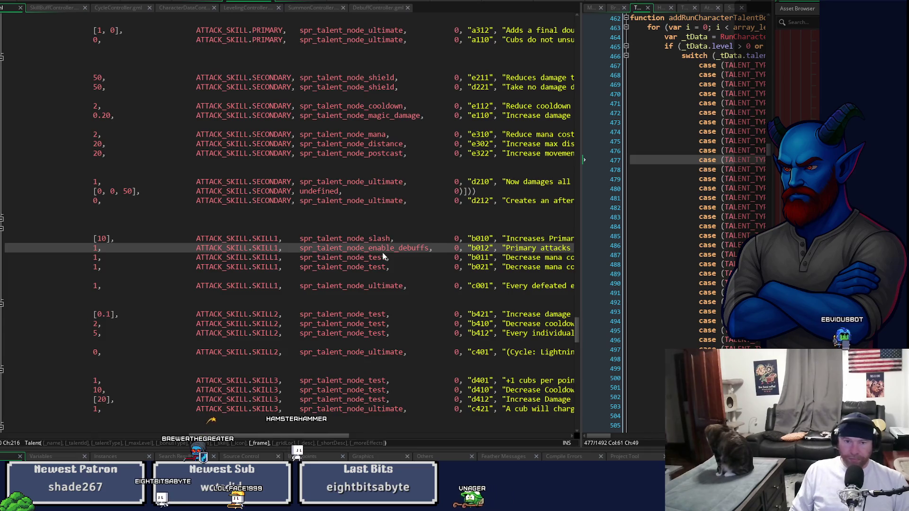
mouse_move(255, 443)
mouse_down()
mouse_move(55, 449)
mouse_move(242, 450)
mouse_up()
Step: Replace the test icon with spr_talent_node_mana on the b011 and b021 Decrease mana rows
click(378, 258)
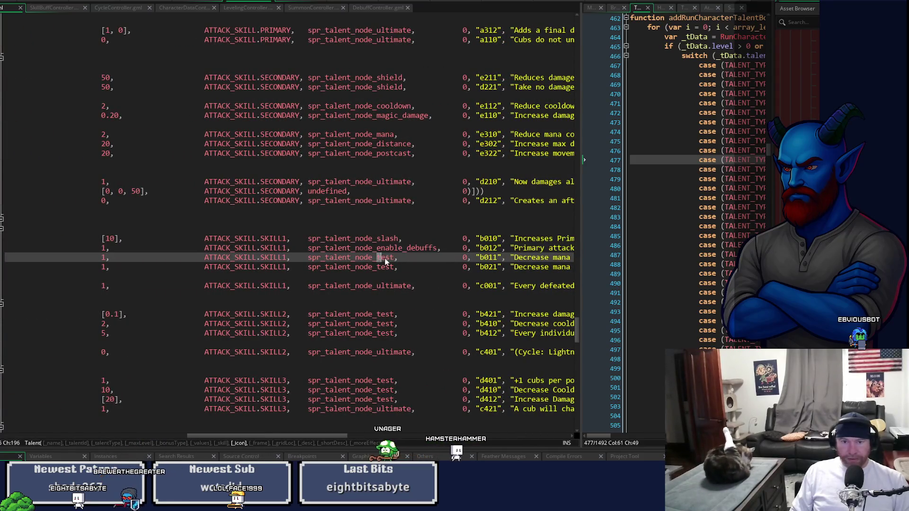
text(ma)
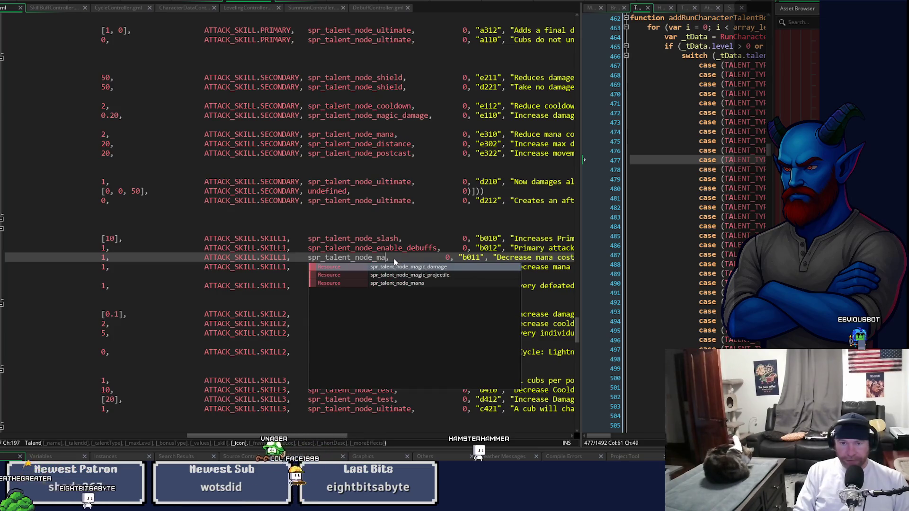
text(na)
key(Down)
key(shift+Left)
key(shift+Left)
key(shift+Left)
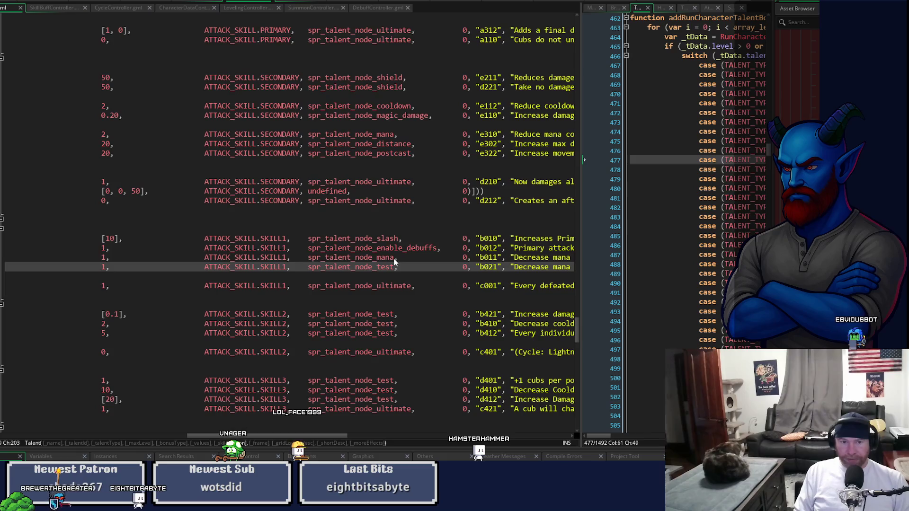
text(mana)
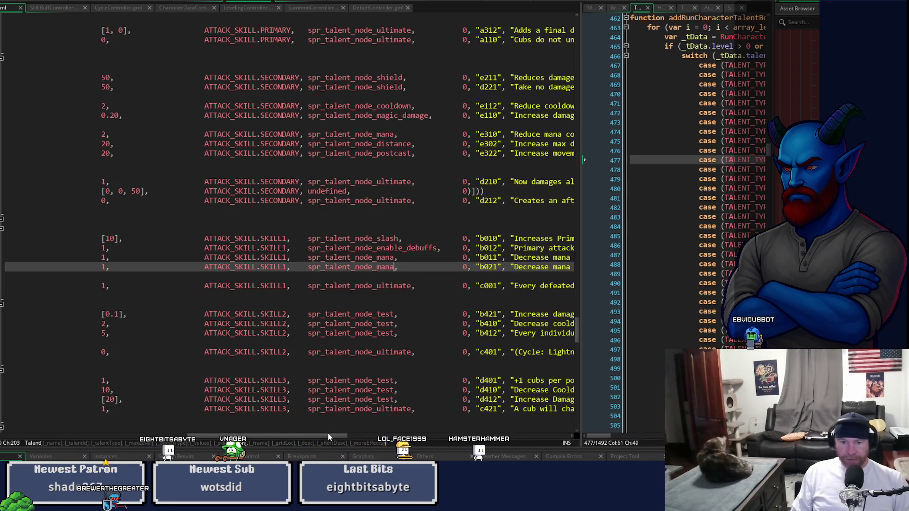
mouse_move(330, 437)
mouse_down()
mouse_move(110, 440)
mouse_move(184, 450)
mouse_move(402, 450)
mouse_move(360, 436)
mouse_move(57, 435)
mouse_up()
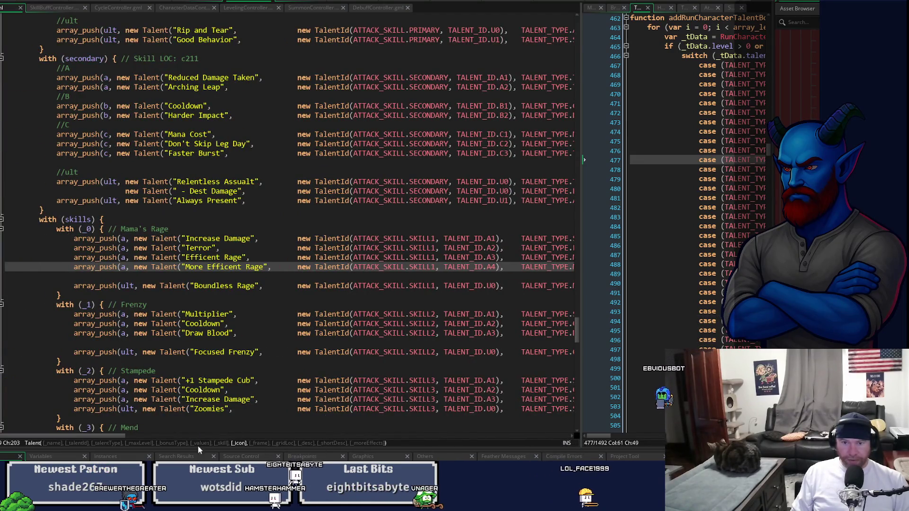
Step: Scroll up to getCharacterMaddieSkill1 to show Mama's Rage and its enableDebuffs entry
mouse_move(577, 332)
mouse_down()
mouse_move(561, 77)
mouse_move(559, 137)
mouse_up()
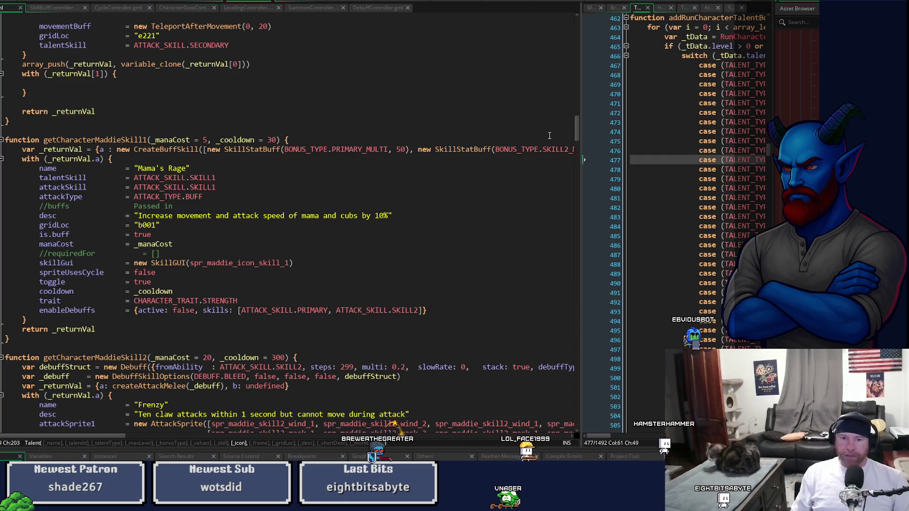
Step: Mark the enableDebuffs line, widen the left pane, and switch to the workspace with the Step event
click(354, 312)
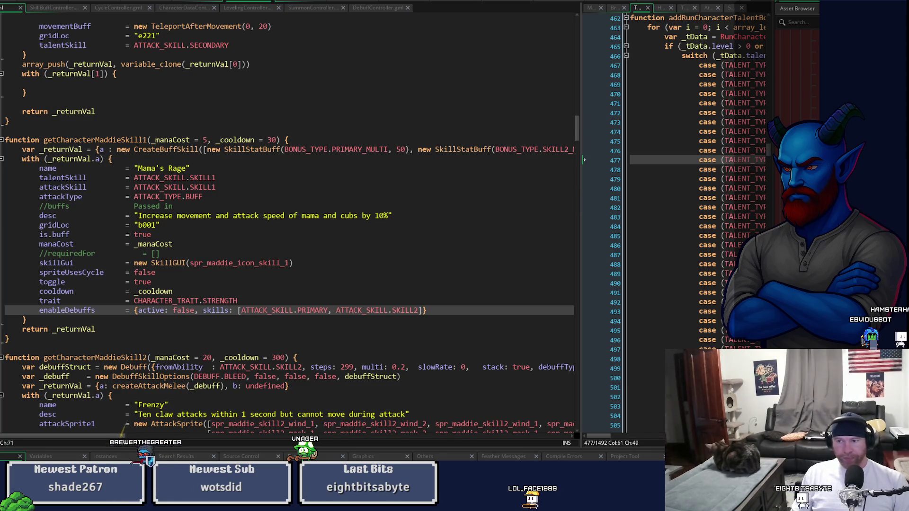
mouse_move(580, 159)
mouse_down()
mouse_move(734, 160)
mouse_move(366, 204)
mouse_move(492, 216)
mouse_move(454, 222)
mouse_up()
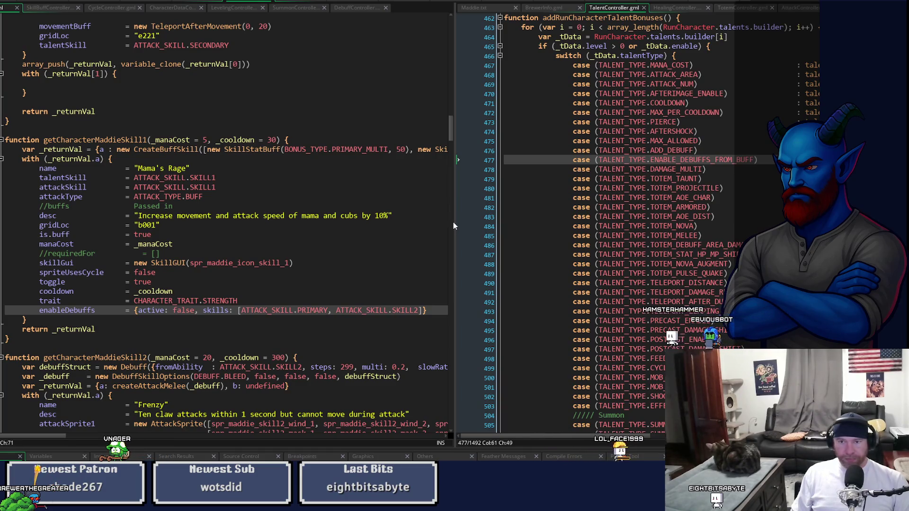
key(ctrl+Tab)
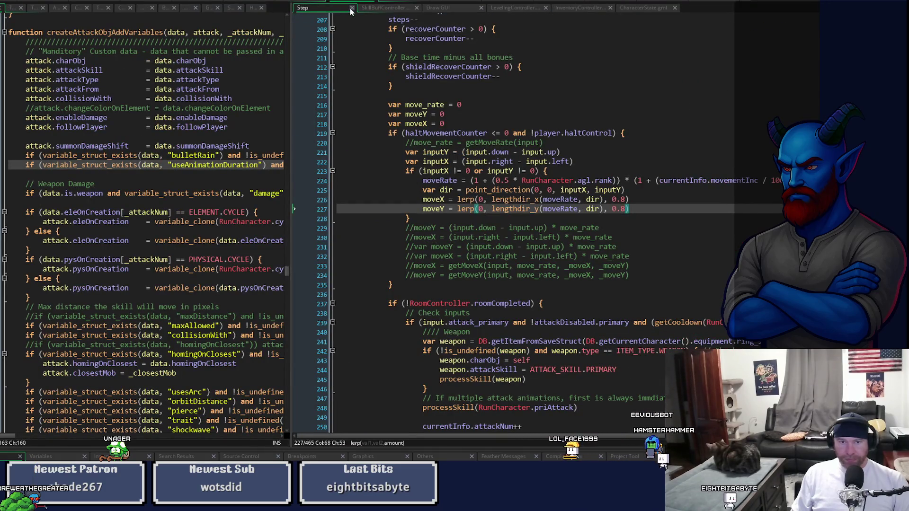
Step: Show processSkill's summon, heal and toggled buff handling in the left pane beside the Step event
drag(290, 52, 483, 79)
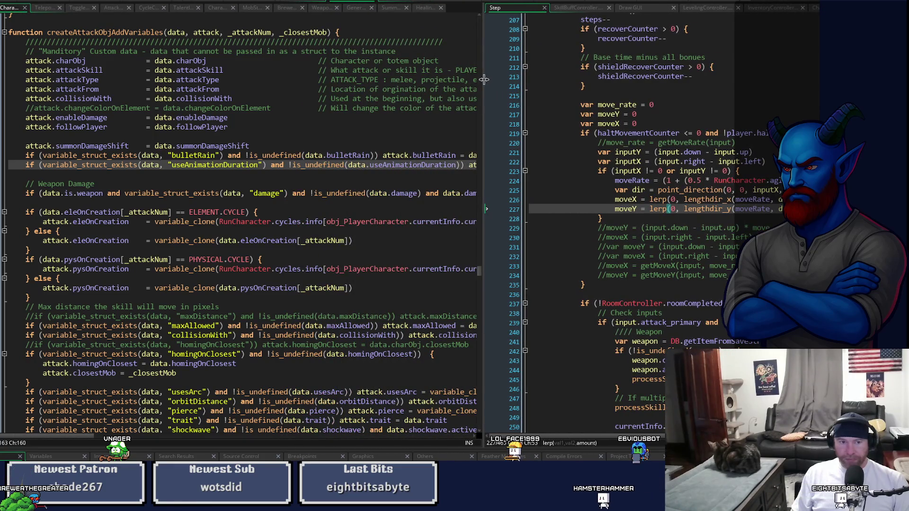
mouse_move(480, 277)
mouse_down()
mouse_move(482, 192)
mouse_move(490, 179)
mouse_up()
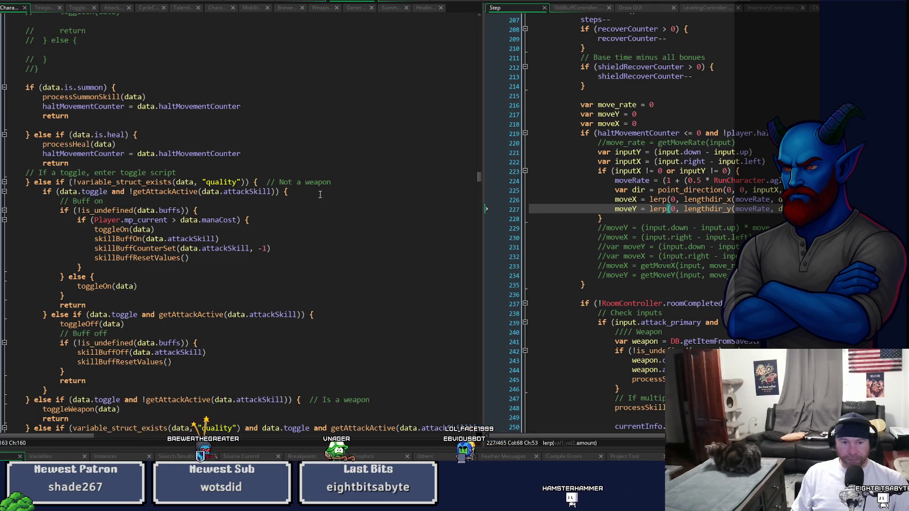
scroll(360, 218, up, 2)
scroll(372, 224, up, 1)
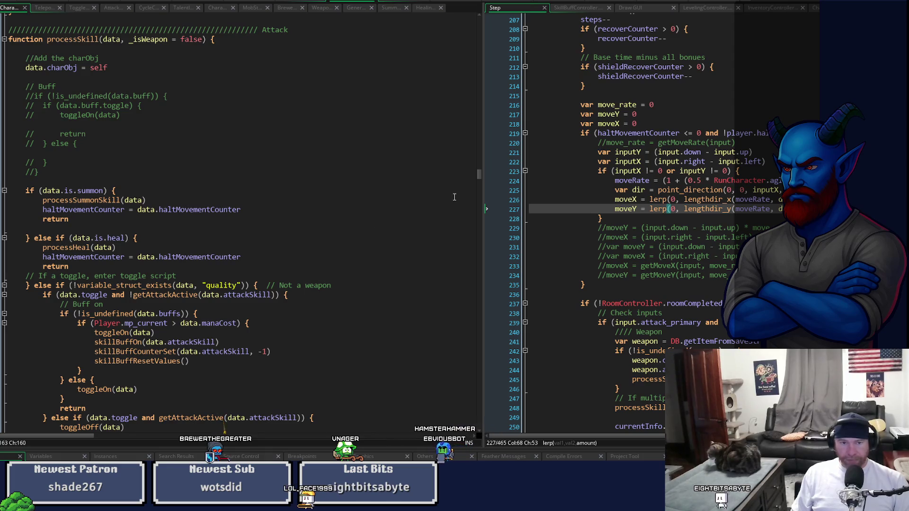
drag(479, 179, 480, 182)
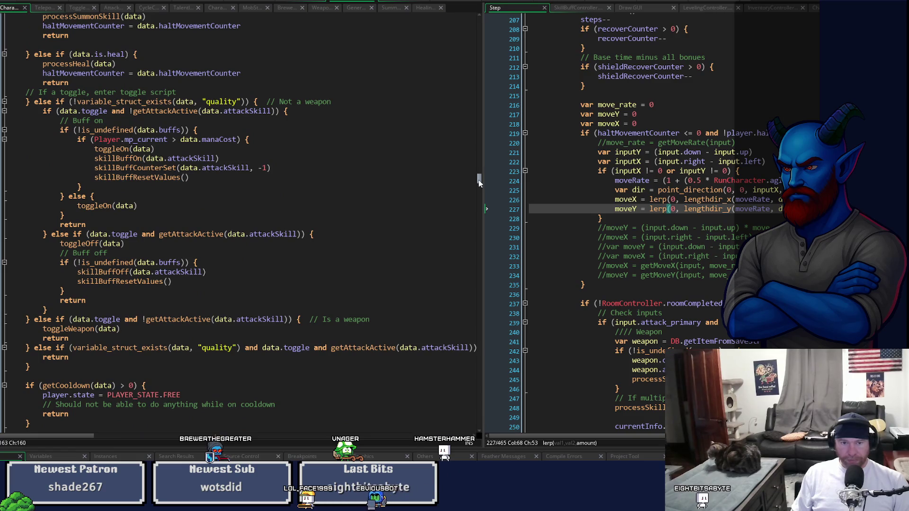
drag(479, 182, 479, 180)
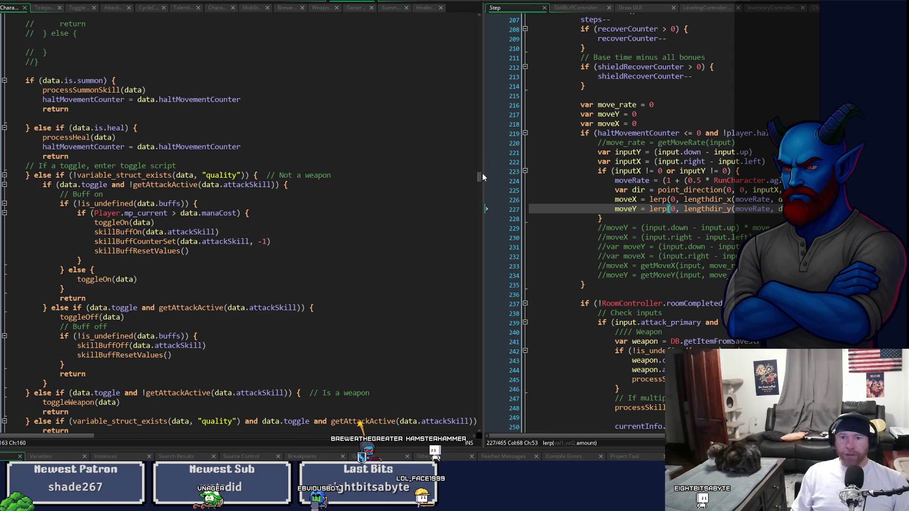
drag(483, 214, 337, 209)
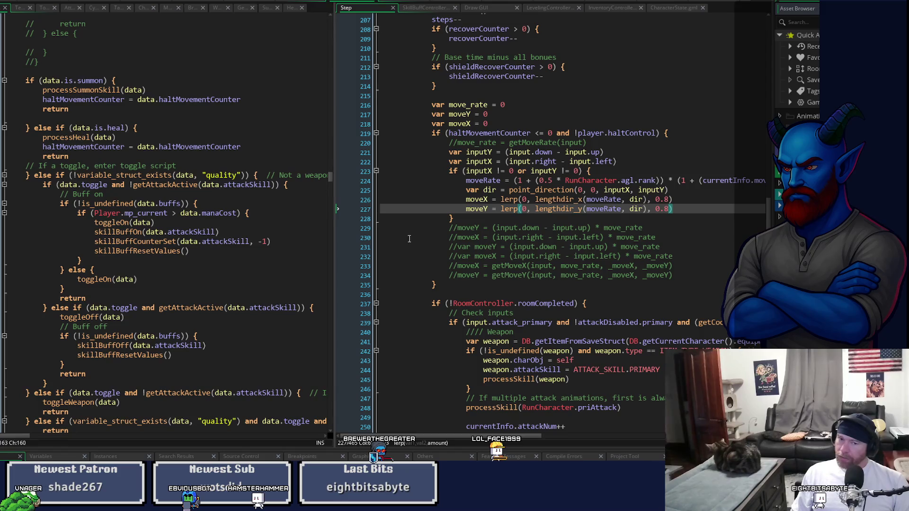
mouse_move(336, 183)
mouse_down()
mouse_move(379, 187)
mouse_move(374, 177)
mouse_up()
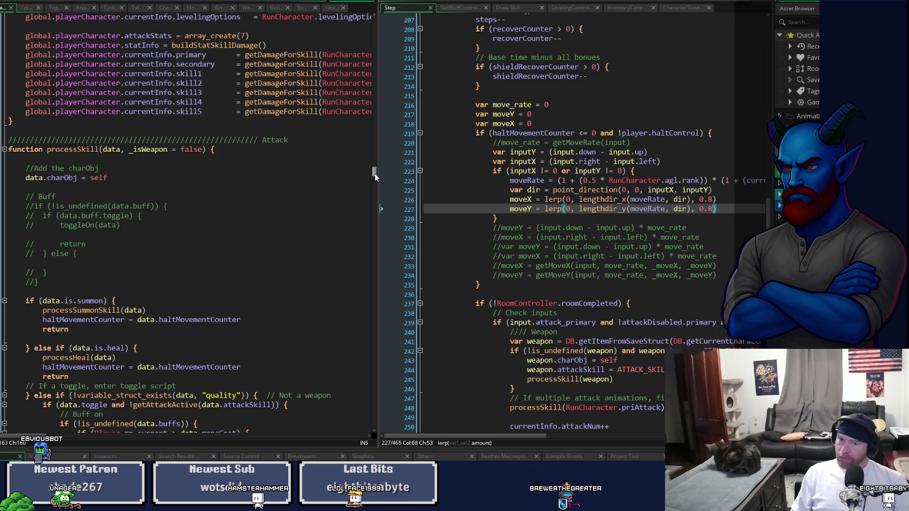
drag(374, 177, 380, 180)
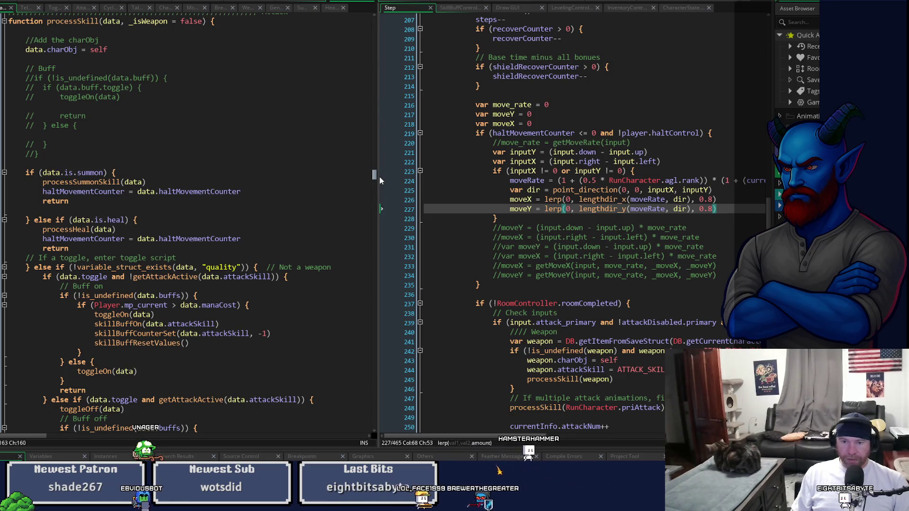
drag(379, 176, 380, 174)
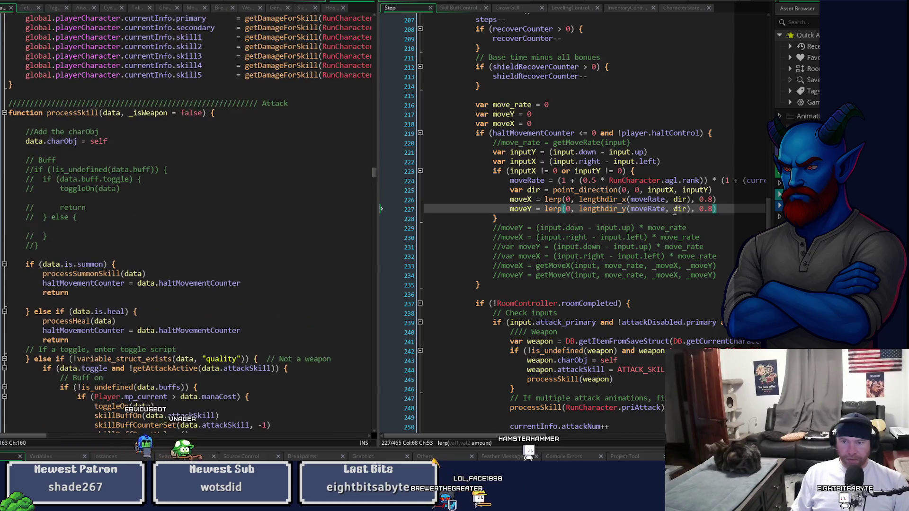
scroll(770, 203, up, 8)
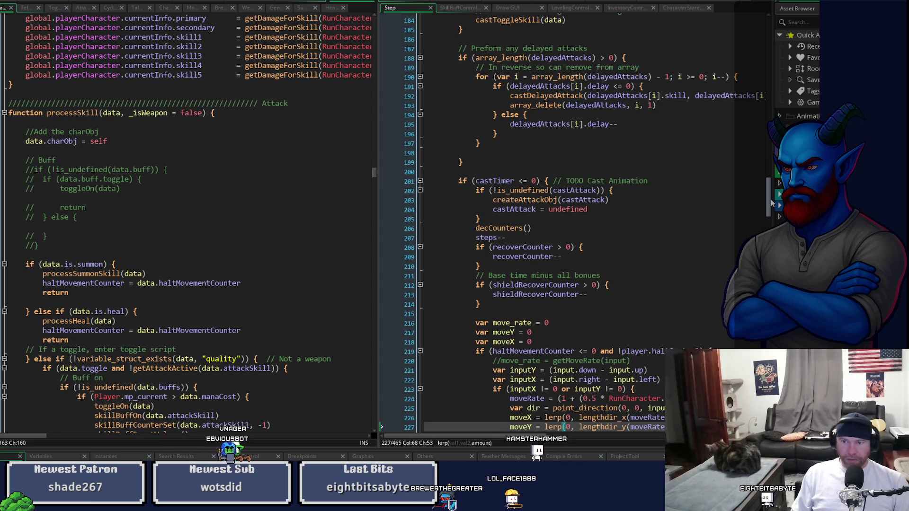
scroll(771, 202, up, 4)
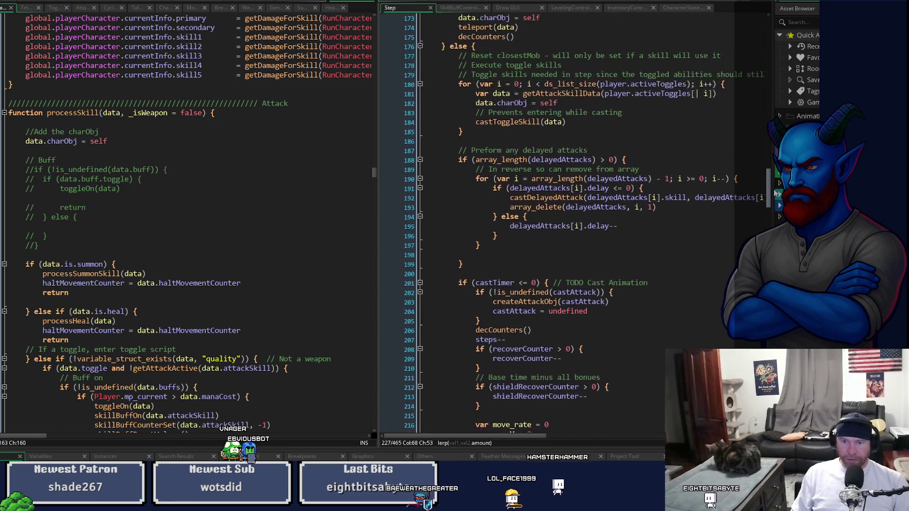
scroll(777, 193, up, 6)
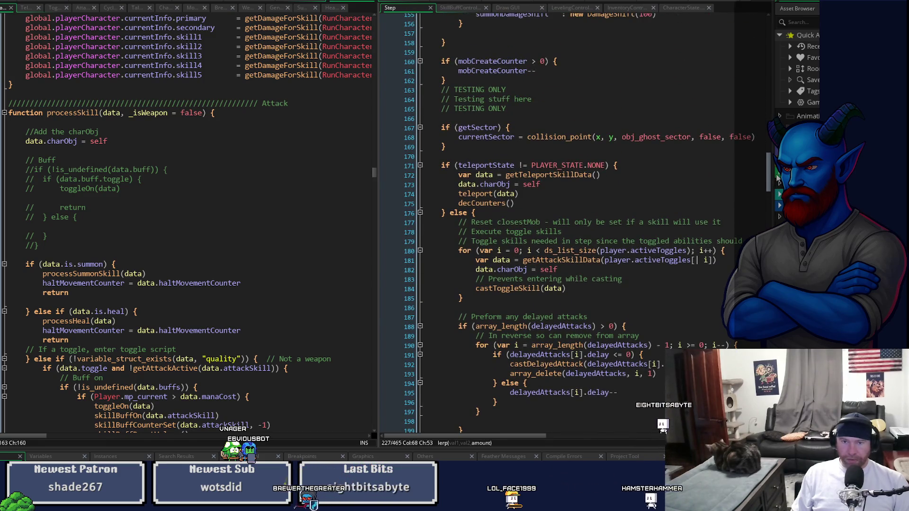
scroll(777, 177, up, 2)
scroll(576, 223, down, 4)
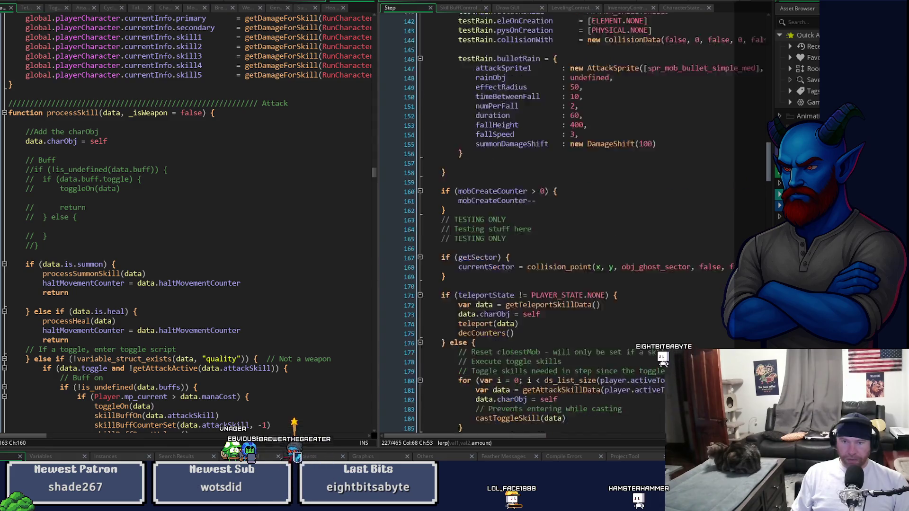
scroll(695, 209, down, 20)
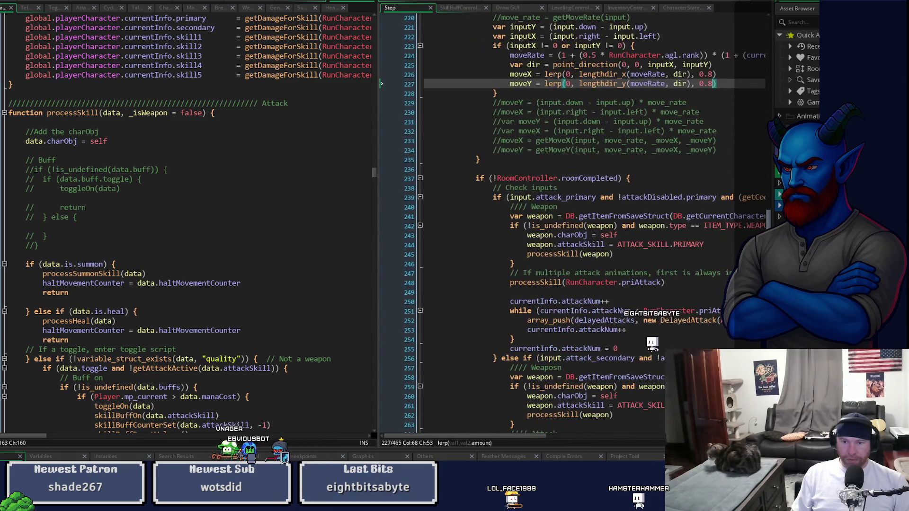
mouse_move(493, 437)
mouse_down()
mouse_move(548, 439)
mouse_move(493, 444)
mouse_move(533, 440)
mouse_move(514, 449)
mouse_up()
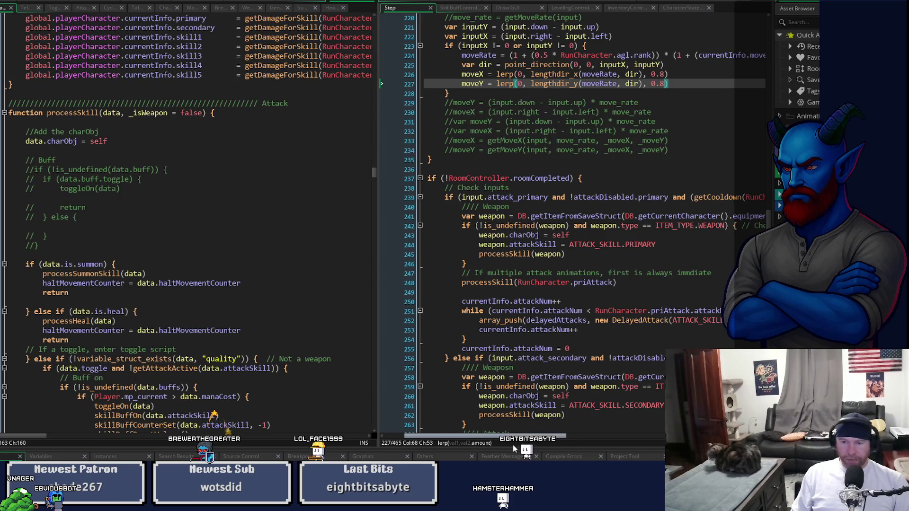
mouse_move(514, 449)
mouse_down()
mouse_move(686, 450)
mouse_move(505, 443)
mouse_up()
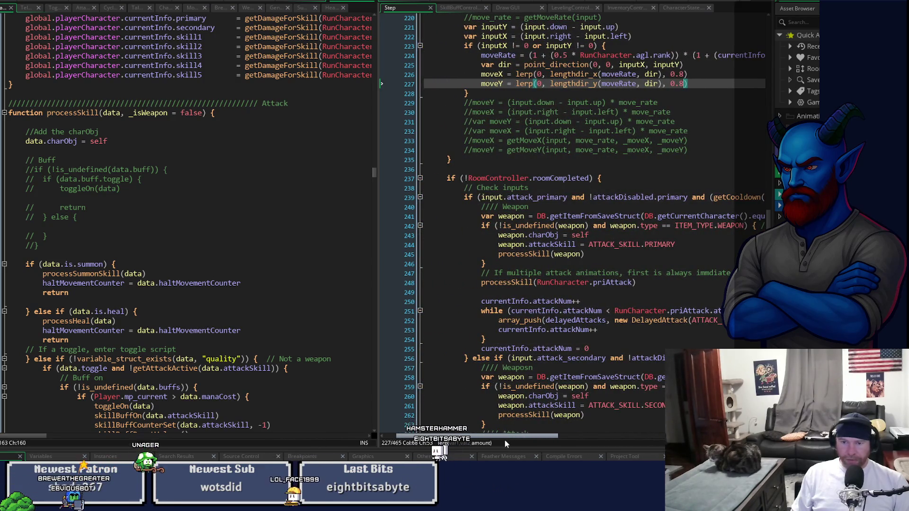
drag(505, 439, 518, 439)
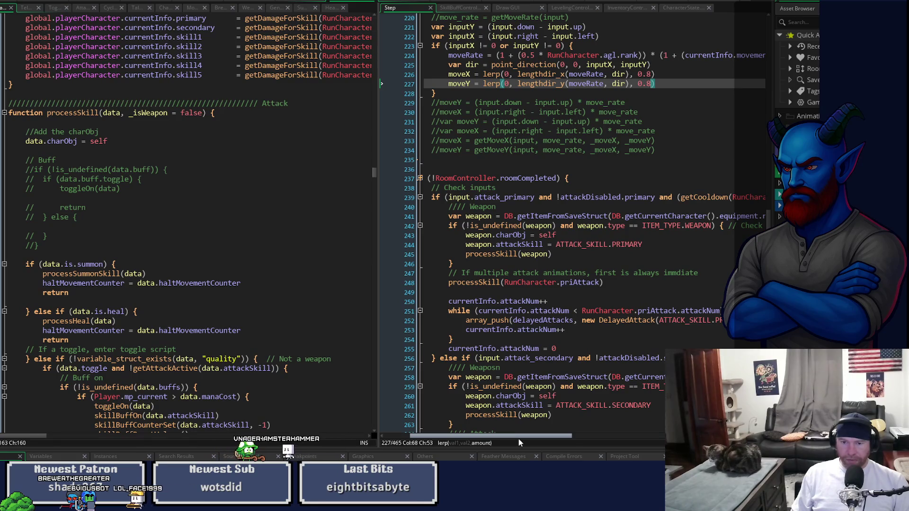
scroll(554, 399, down, 6)
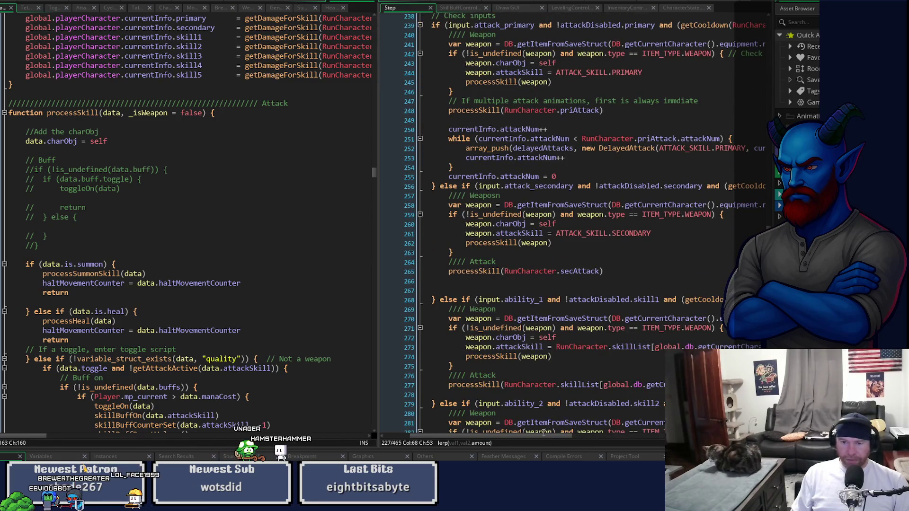
mouse_move(544, 439)
mouse_down()
mouse_move(562, 440)
mouse_move(534, 439)
mouse_move(682, 450)
mouse_move(500, 440)
mouse_up()
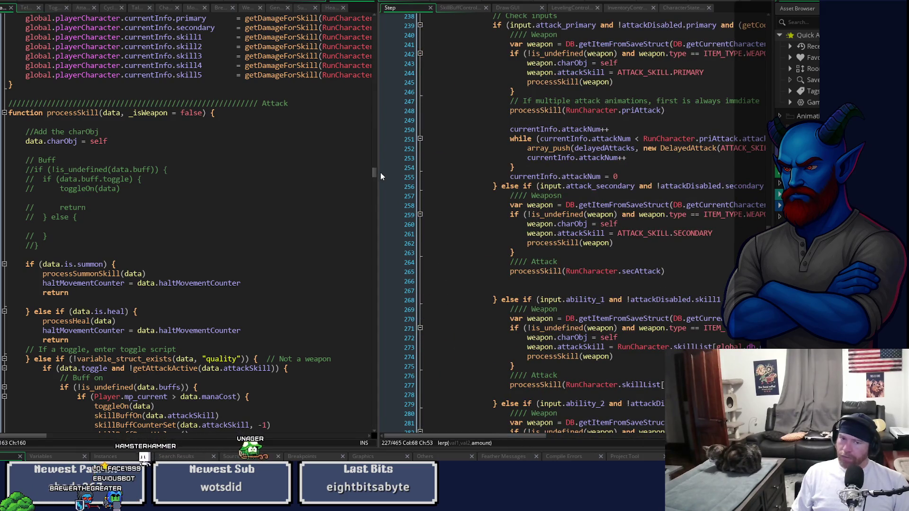
drag(376, 175, 373, 194)
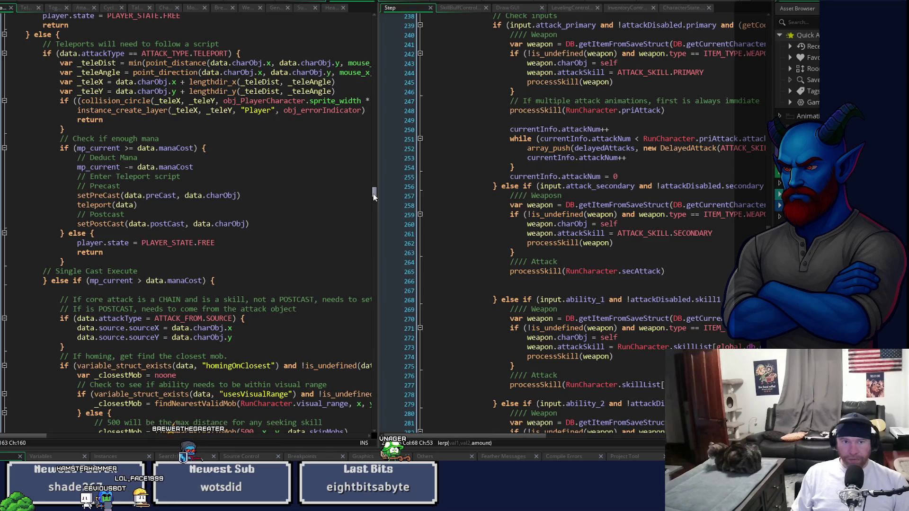
drag(373, 194, 371, 213)
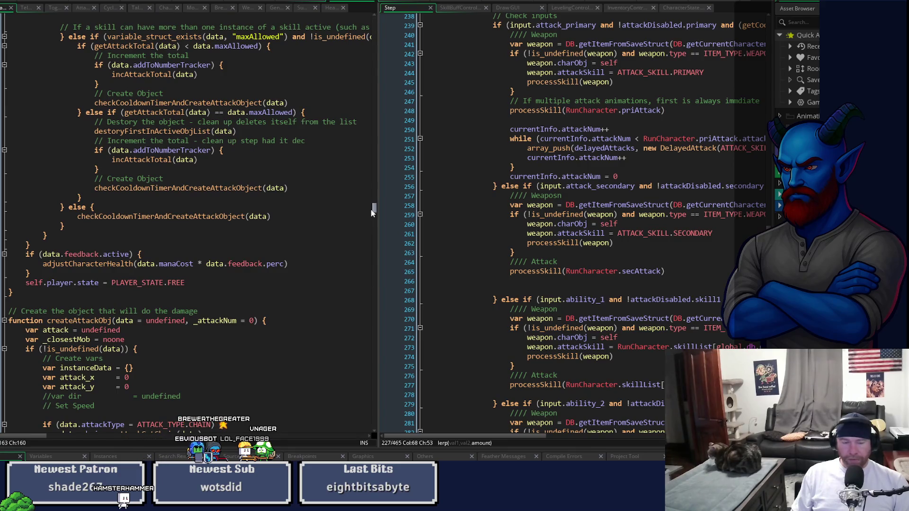
drag(371, 213, 372, 216)
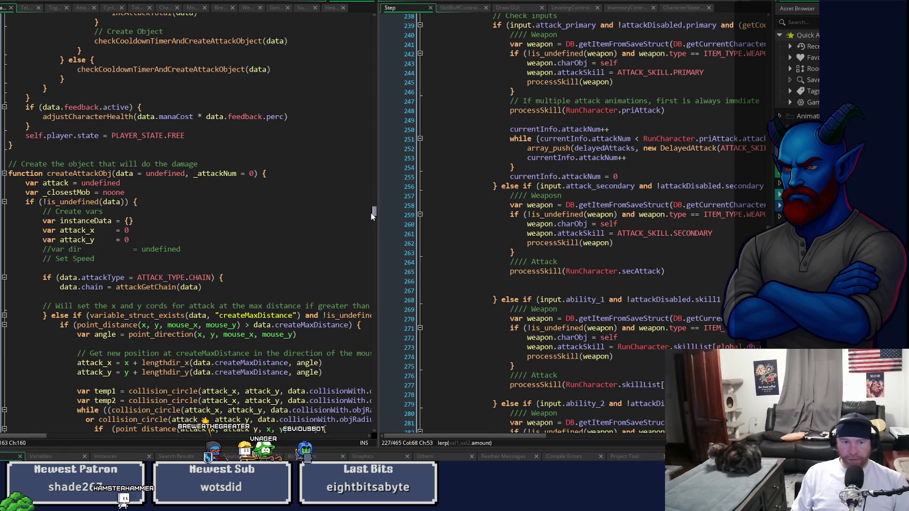
drag(371, 213, 388, 180)
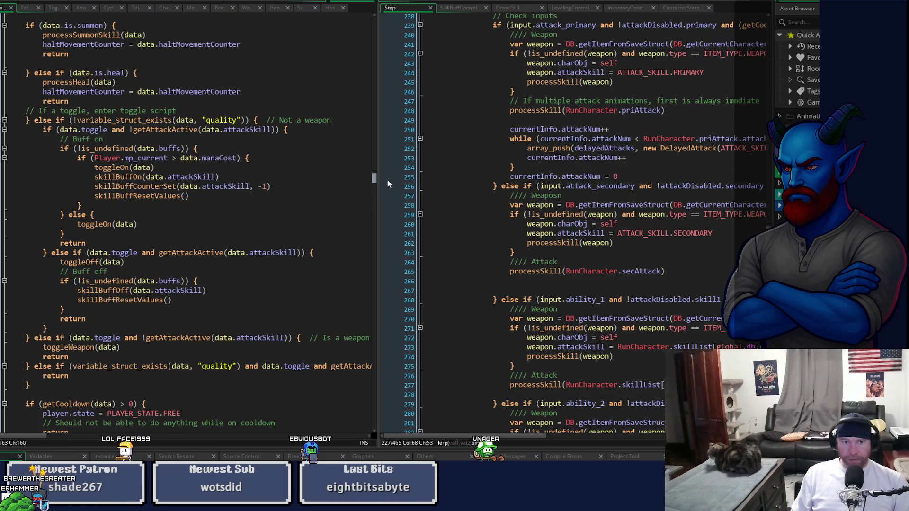
drag(388, 179, 391, 173)
Step: Resize the two side-by-side code panes
scroll(530, 275, up, 3)
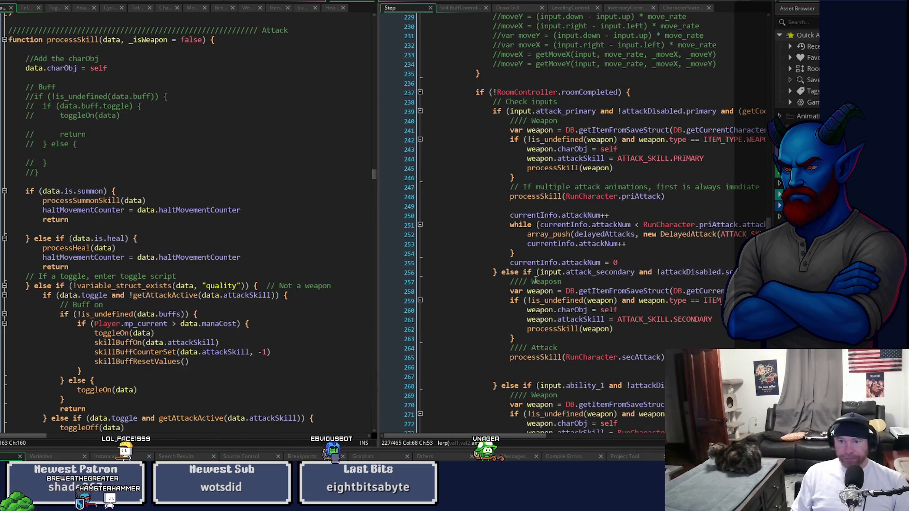
scroll(535, 279, down, 6)
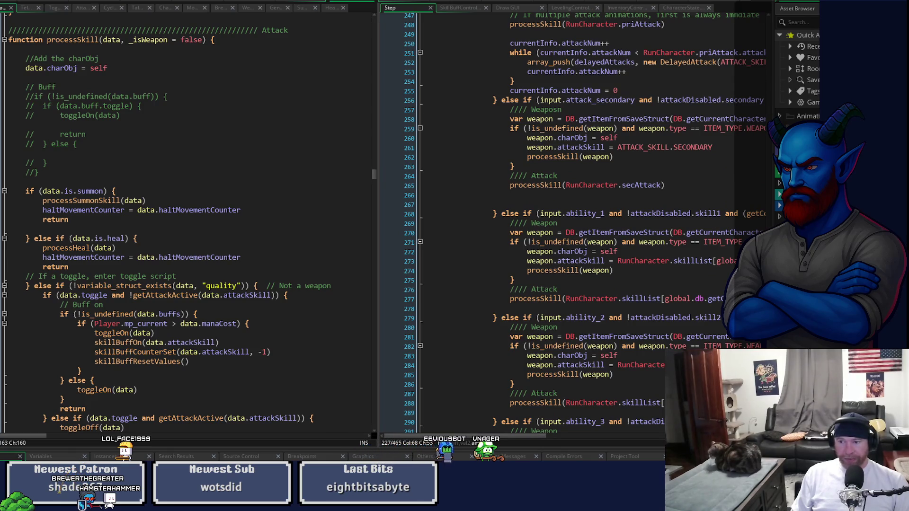
drag(379, 279, 480, 279)
drag(482, 398, 327, 398)
Step: Put a breakpoint on line 271 of the ability-1 weapon check and launch the game in debug mode
scroll(529, 313, up, 2)
mouse_move(529, 313)
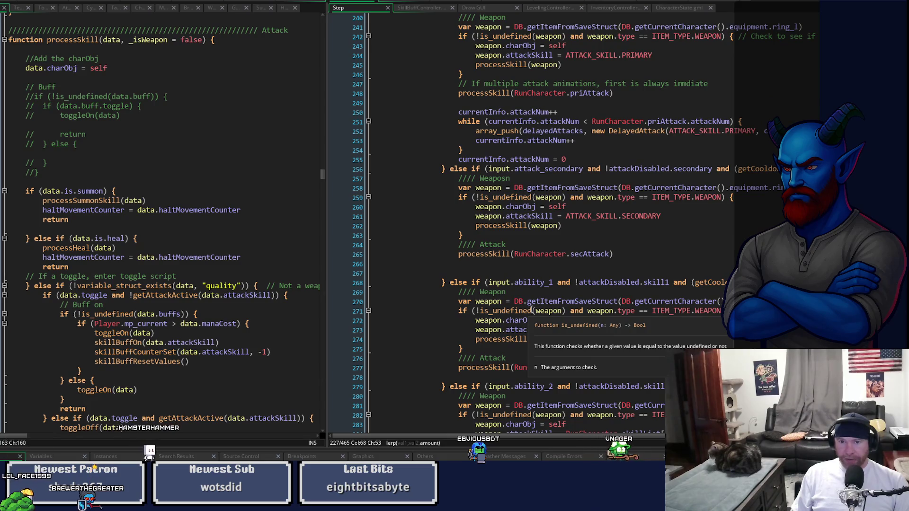
scroll(531, 310, up, 3)
scroll(534, 307, down, 3)
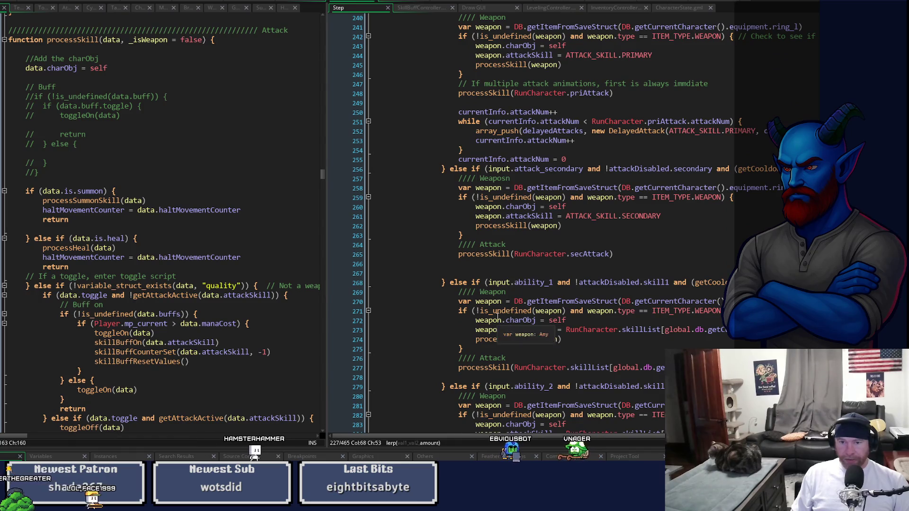
click(344, 314)
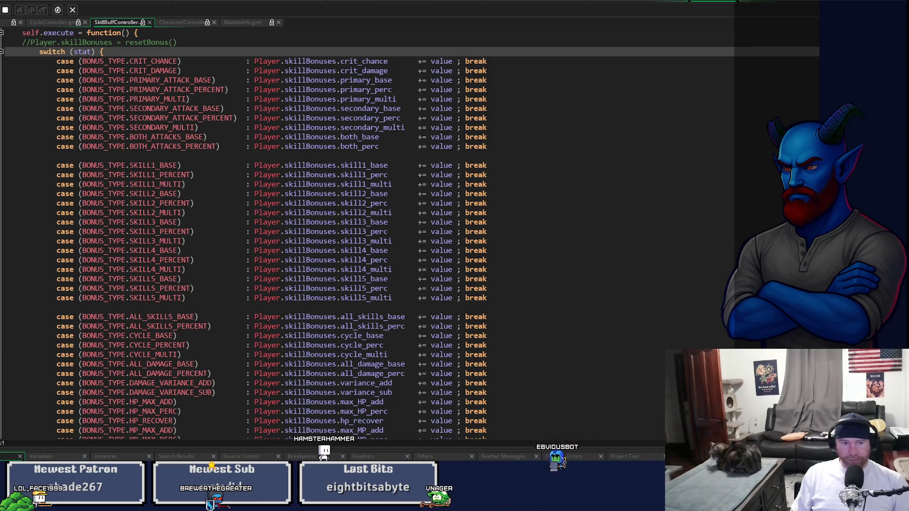
key(alt+Tab)
Step: Equip the cat skill in the third active slot, play the slime arena, then stop the game
click(152, 331)
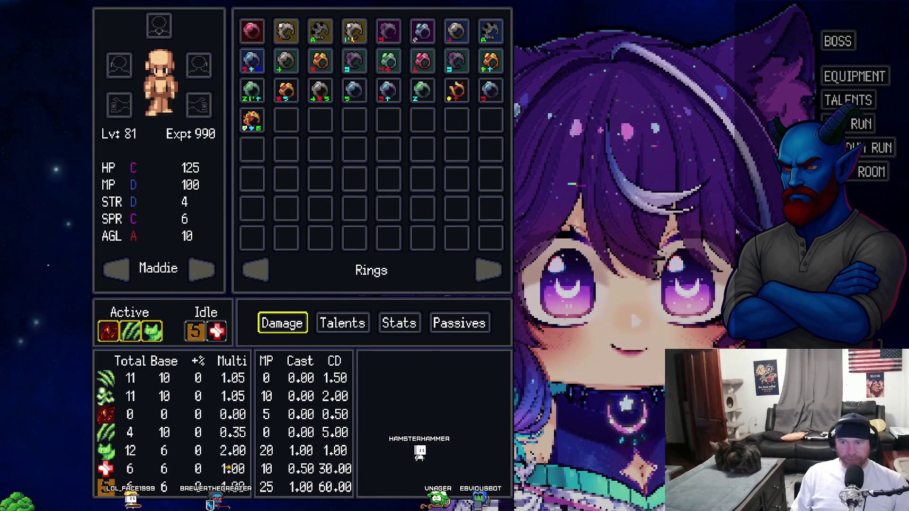
key(Escape)
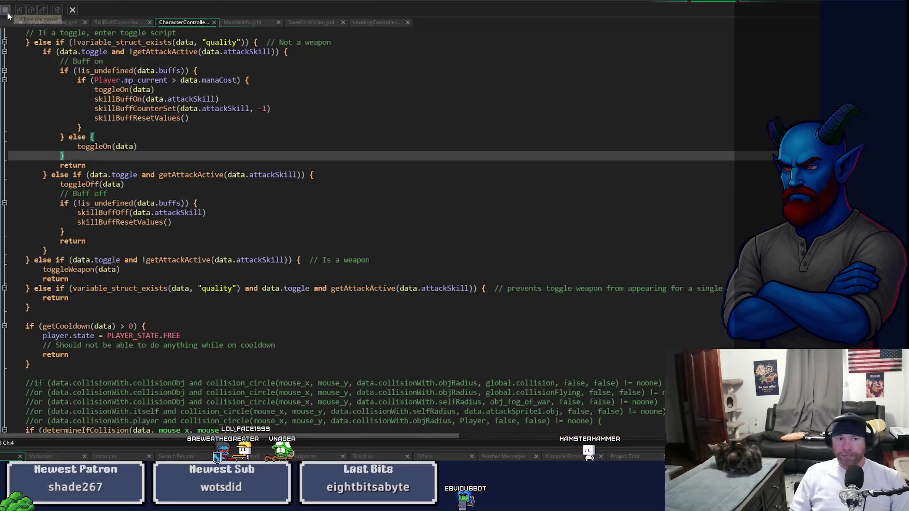
click(7, 12)
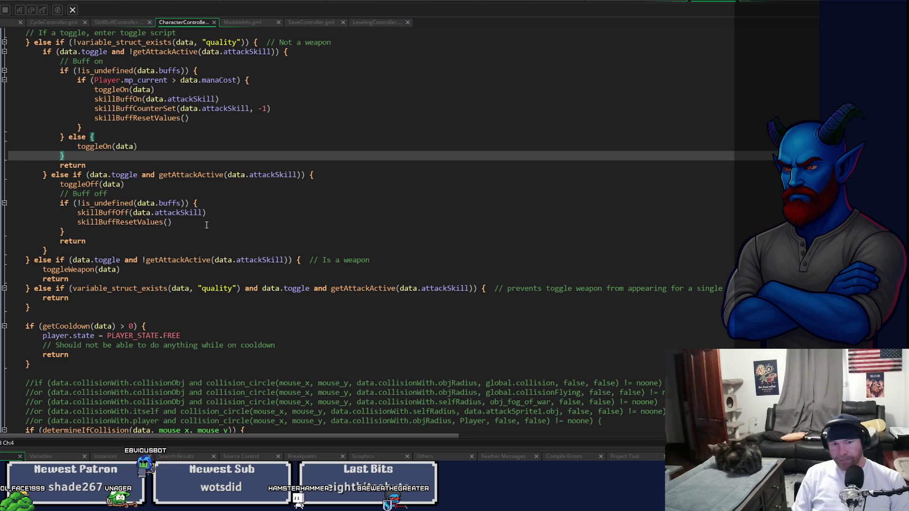
Step: Check the skill's enableDebuffs definition, then add a blank line after skillBuffResetValues() in the buff-on branch
click(244, 3)
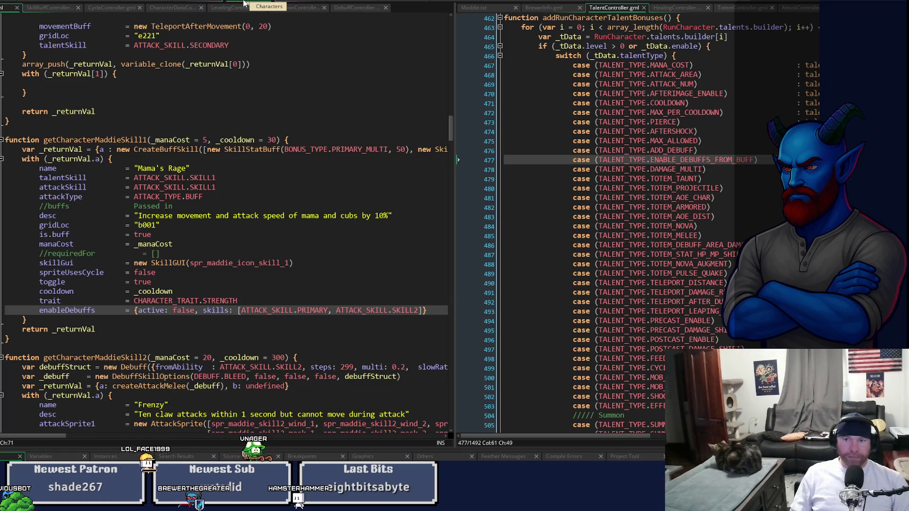
click(710, 2)
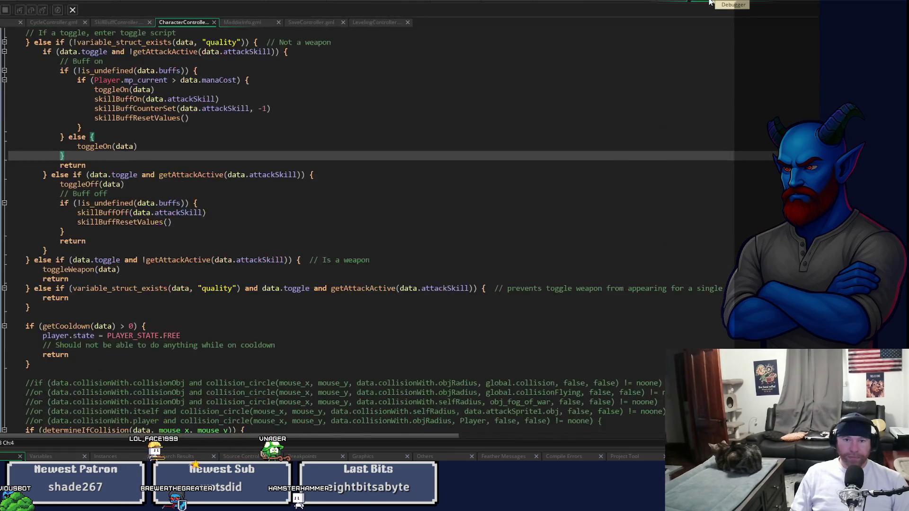
click(236, 117)
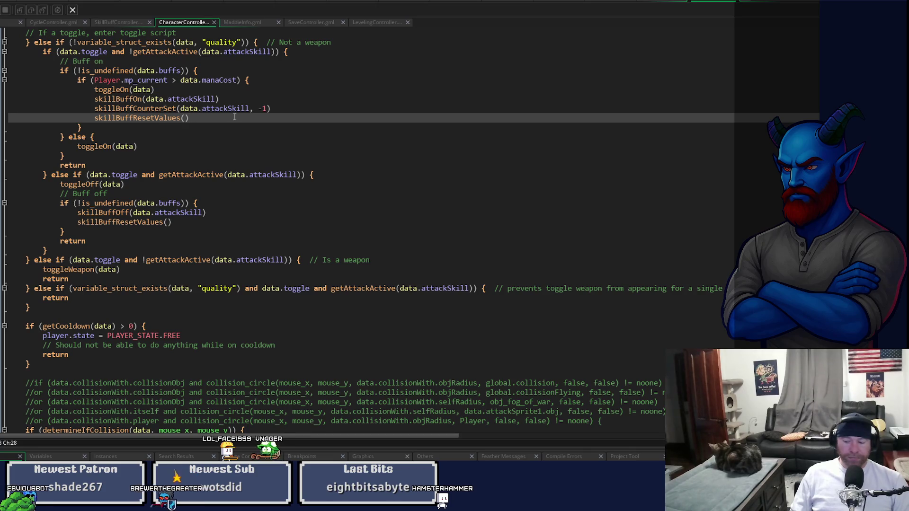
key(Return)
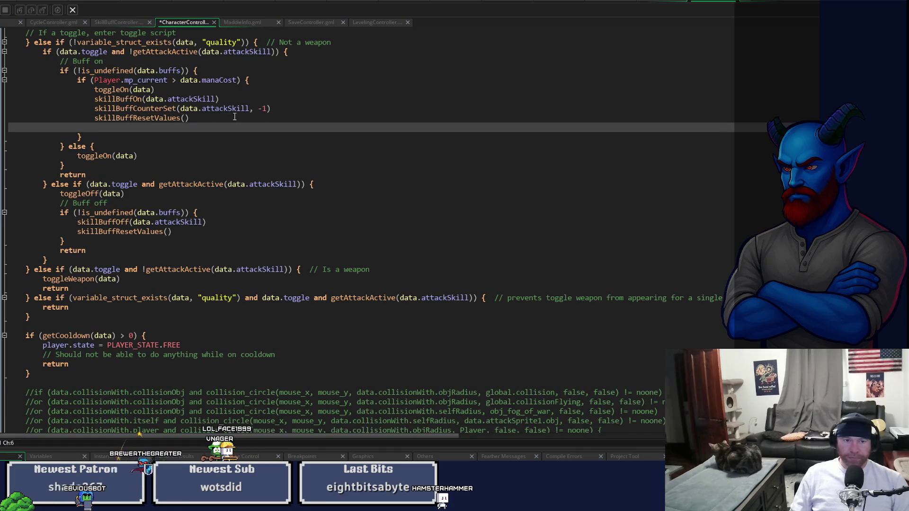
Step: Start the condition if (!is_undefined(data.enableDebuffs)) with autocomplete
text(if ())
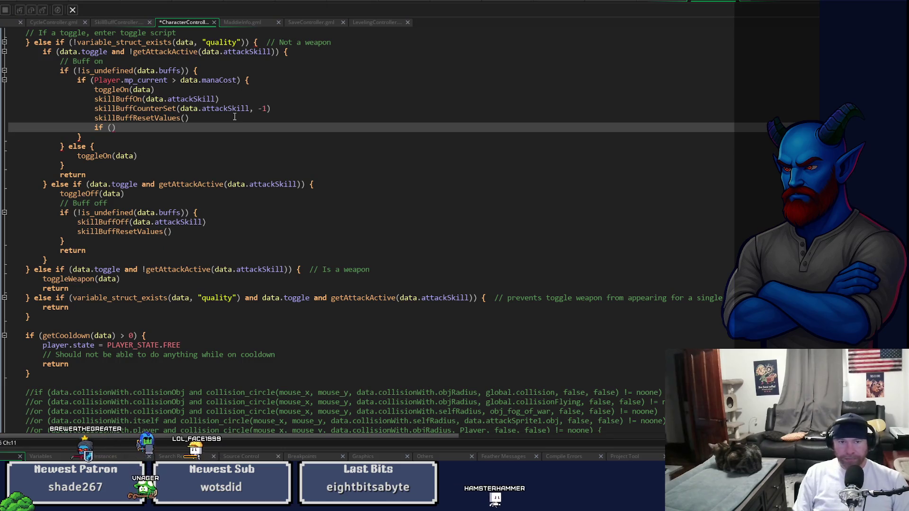
key(Left)
text(!is_)
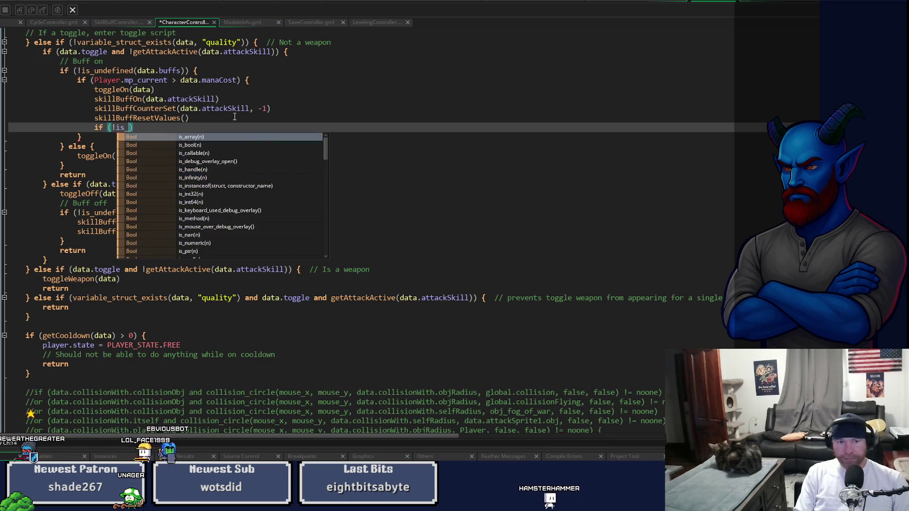
text(und)
key(Return)
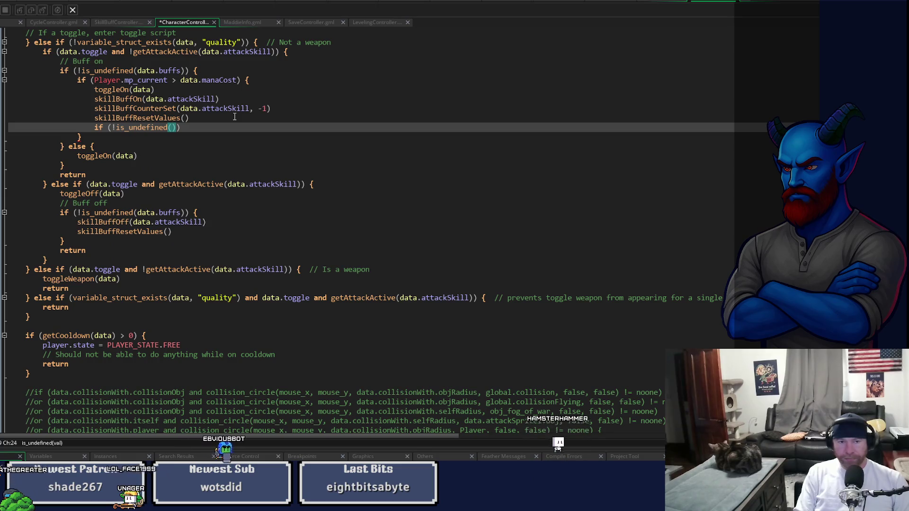
text(dat)
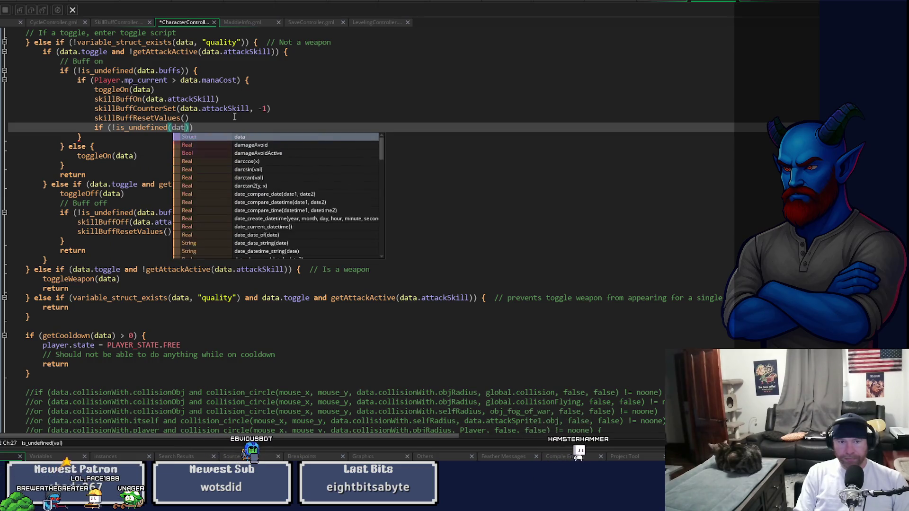
text(a.)
text(enableB)
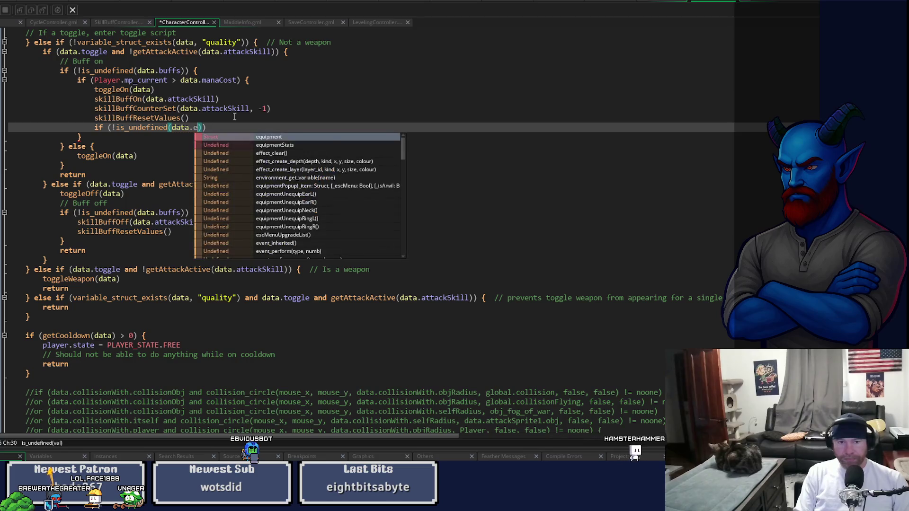
key(BackSpace)
text(Debuffs)
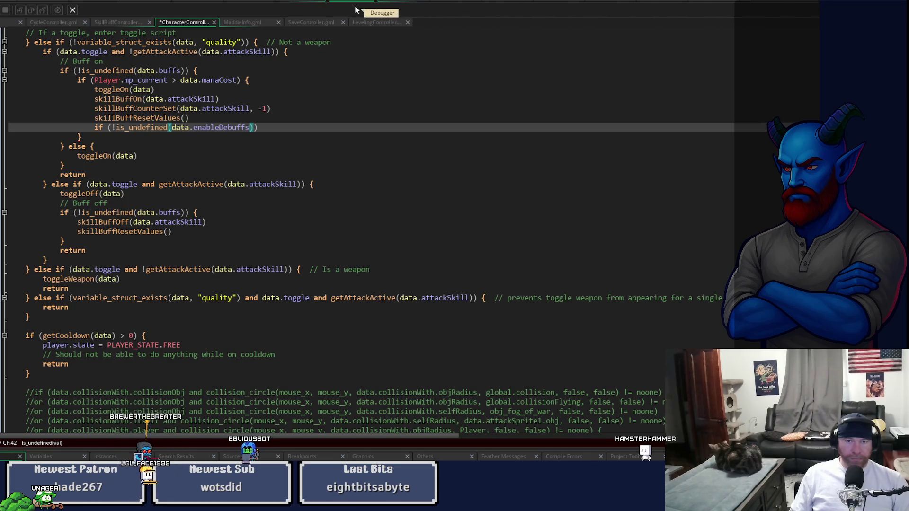
Step: Extend the condition with 'and data.enableDebuffs.active' and open its block
click(302, 3)
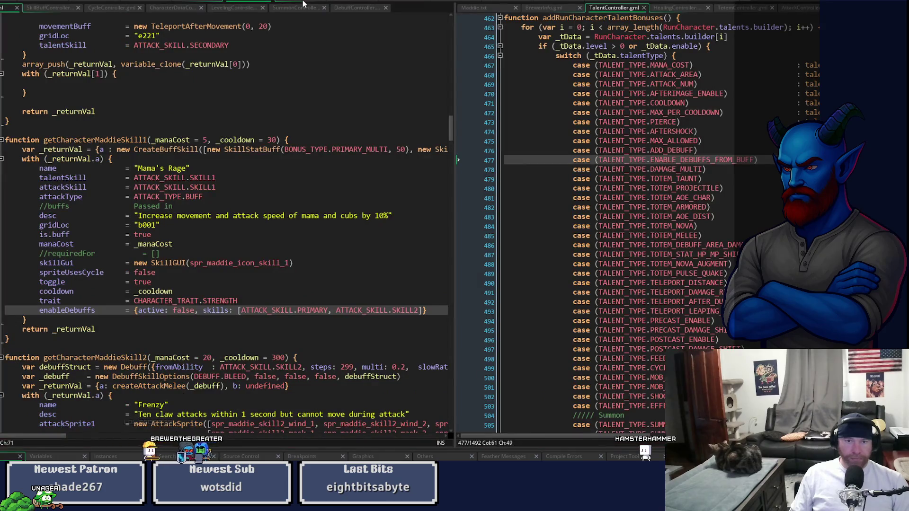
click(302, 3)
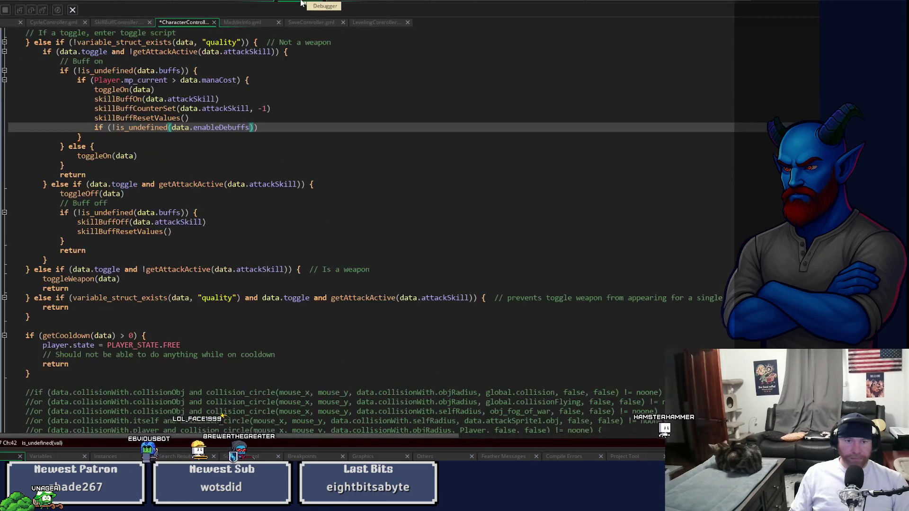
click(338, 128)
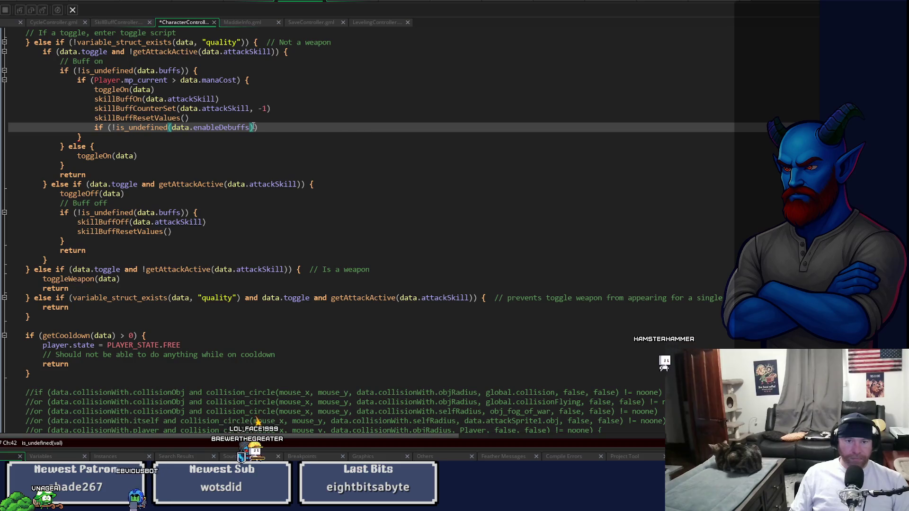
text(and )
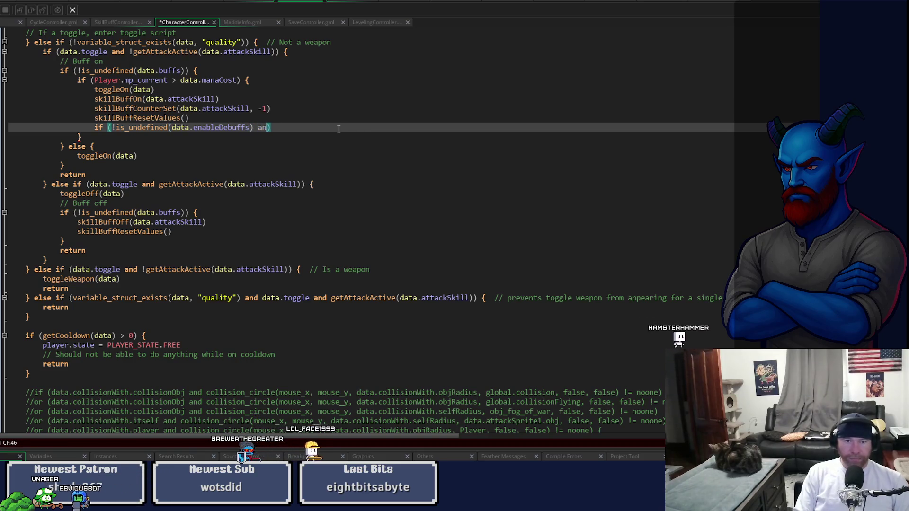
text(data.e)
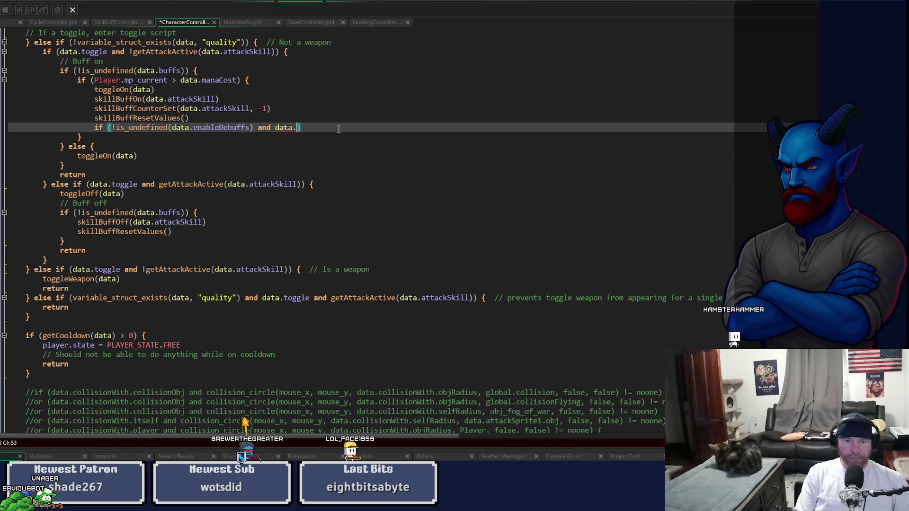
text(nableDebuff)
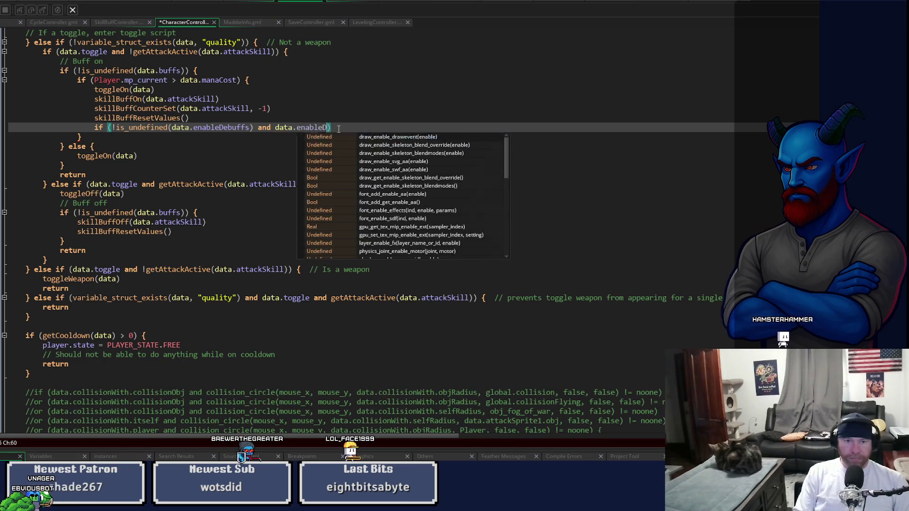
text(s.acti)
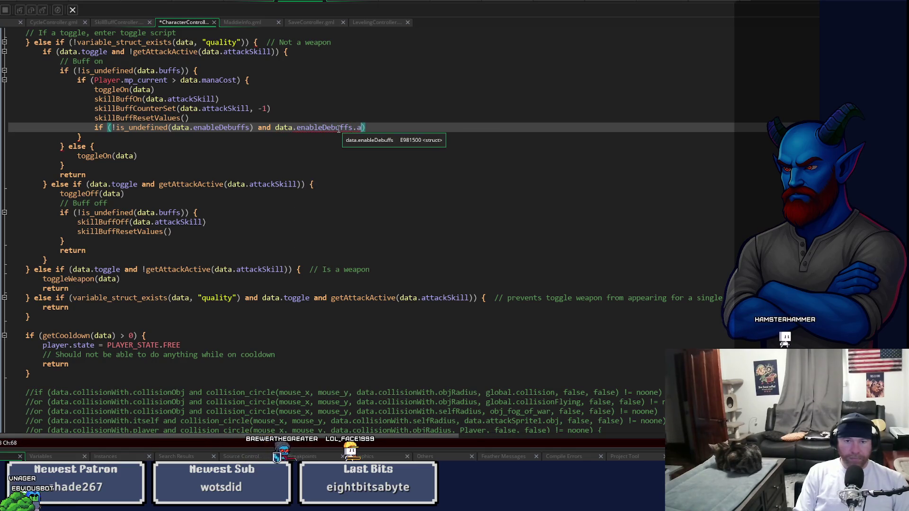
text(ve)
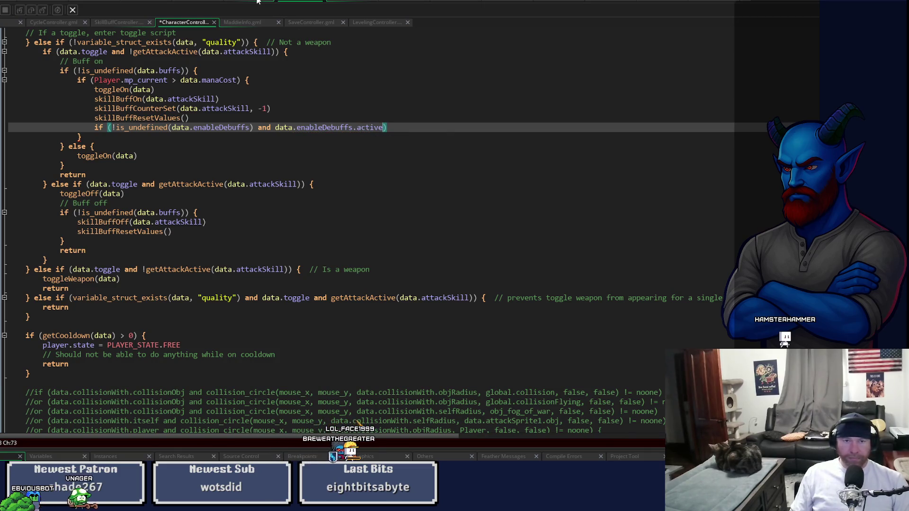
click(252, 2)
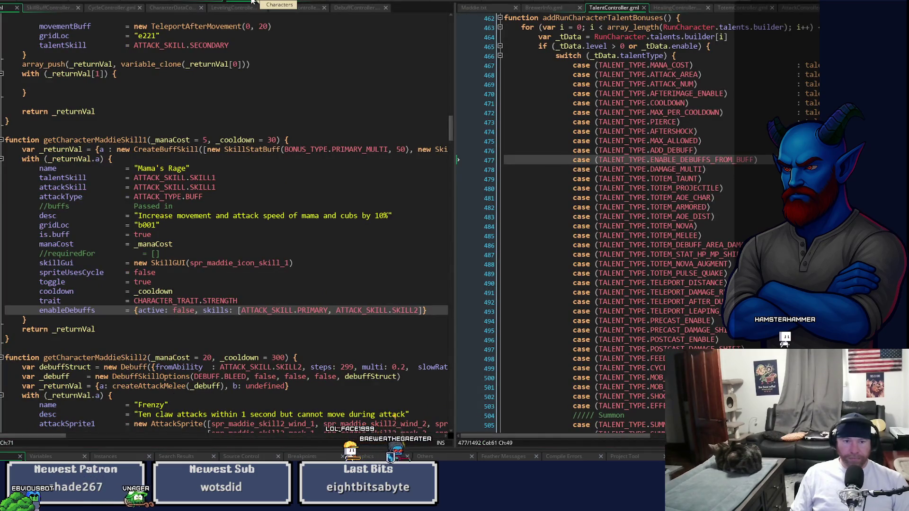
click(293, 2)
text(if (!is_undefined(data.enableDebuffs) and data.enableDebuffs.active))
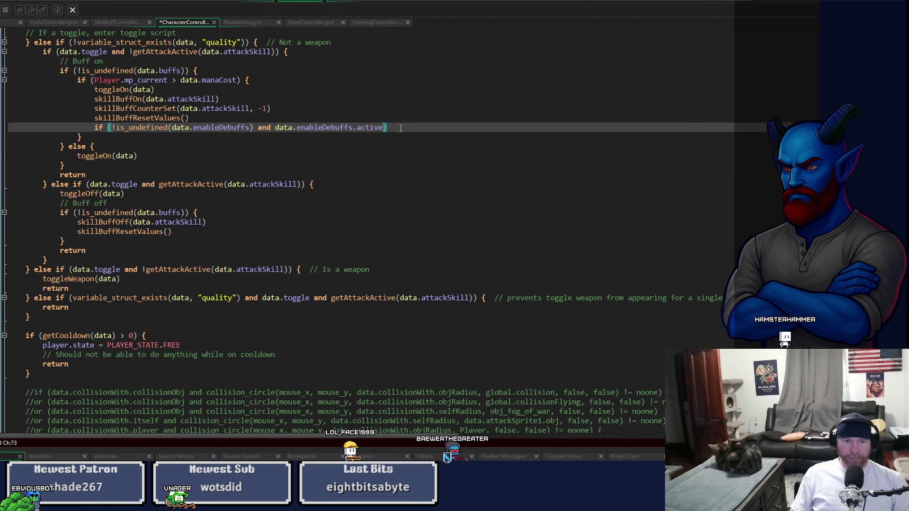
text({)
key(Return)
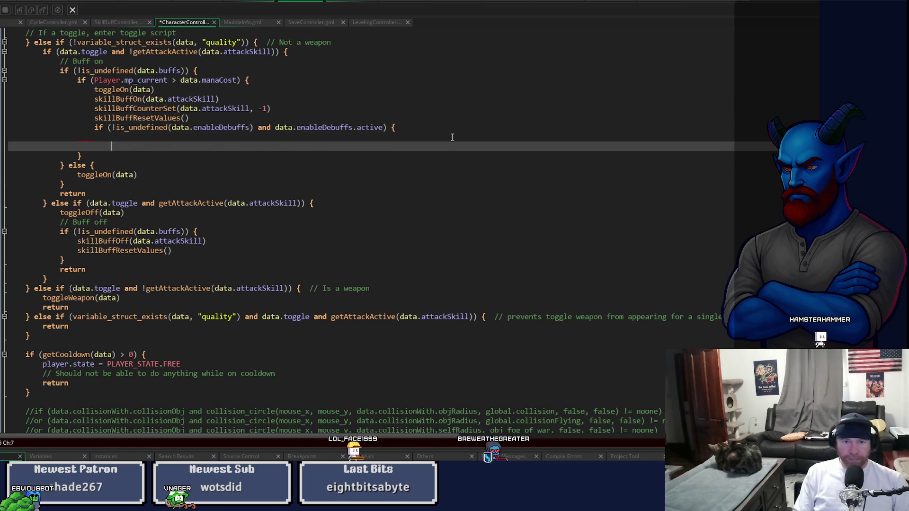
Step: Save CharacterController and bring up the CharacterData and TalentController split view
key(Up)
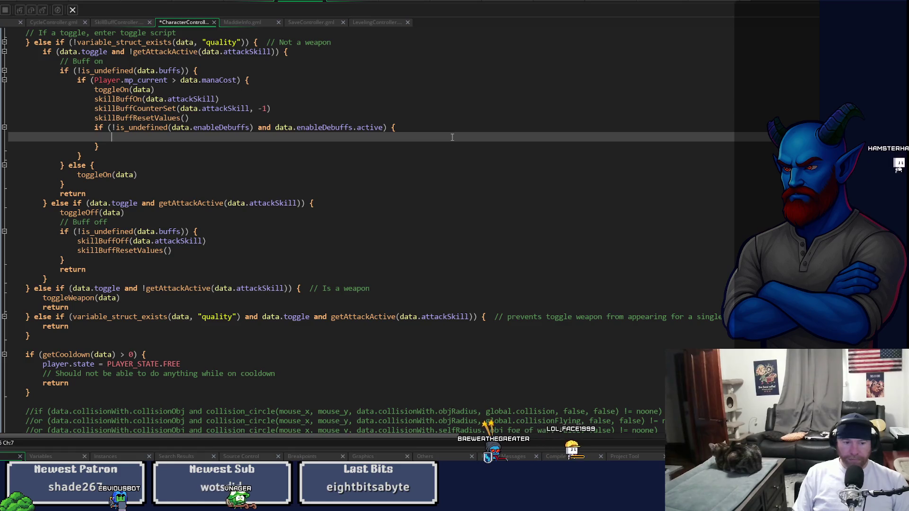
key(ctrl+s)
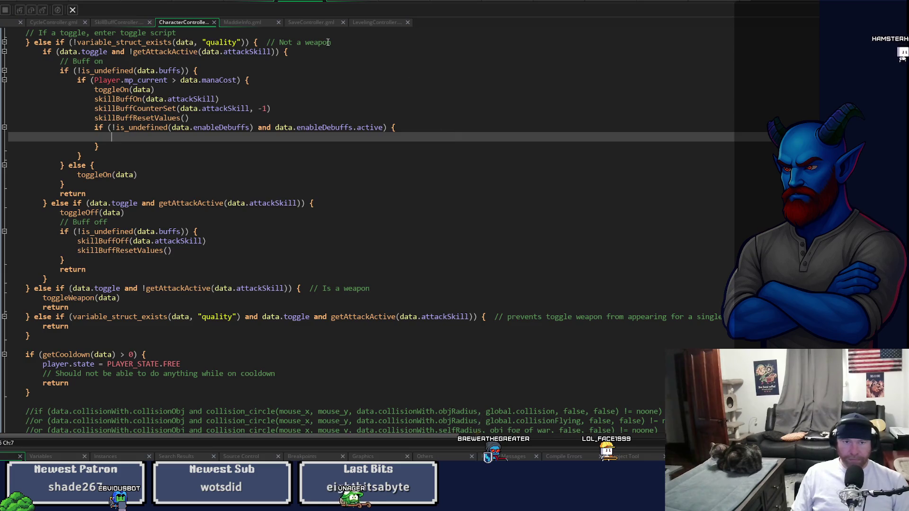
click(244, 1)
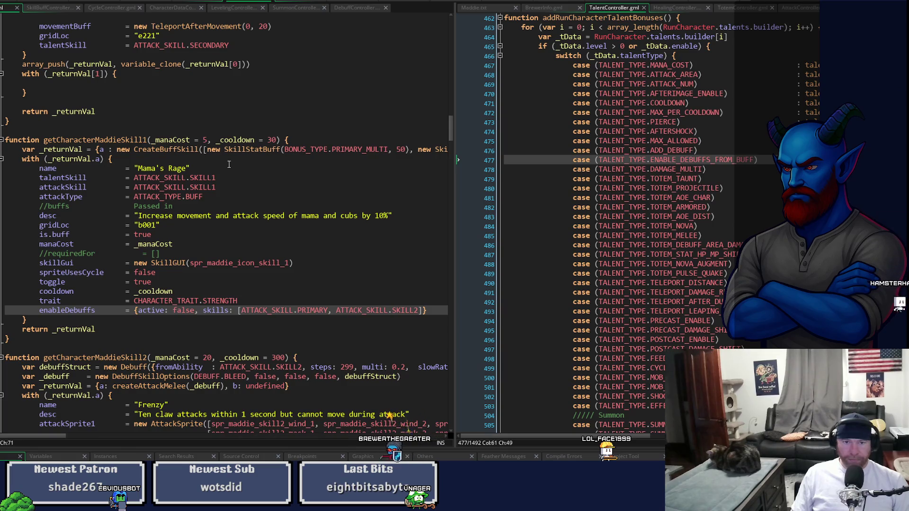
scroll(282, 194, up, 15)
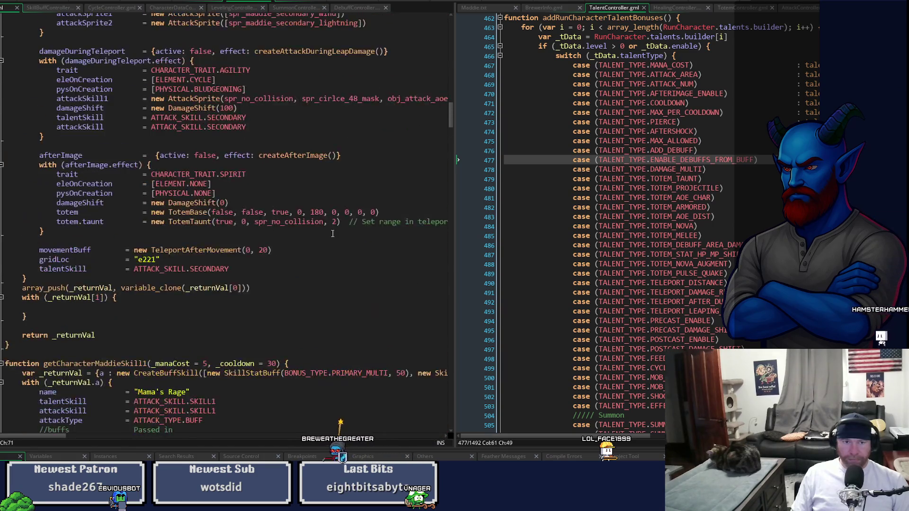
scroll(347, 237, up, 5)
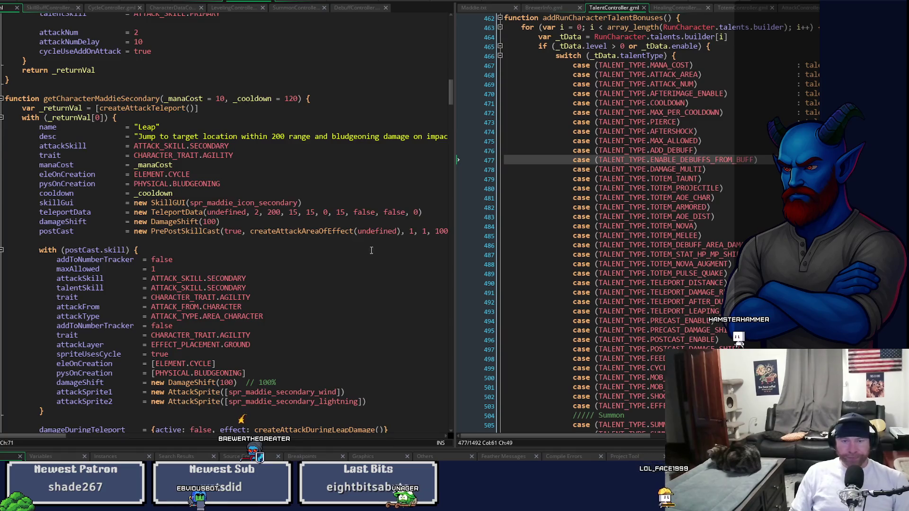
scroll(352, 255, up, 10)
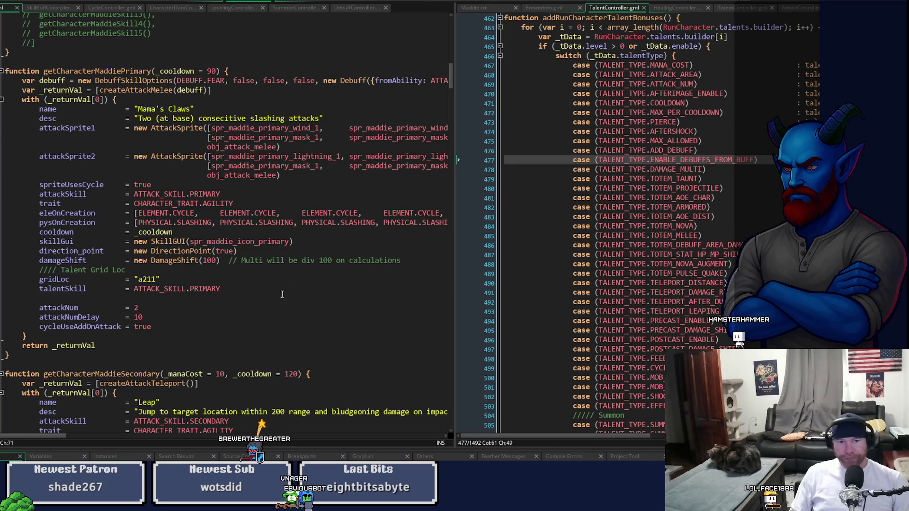
drag(61, 435, 93, 440)
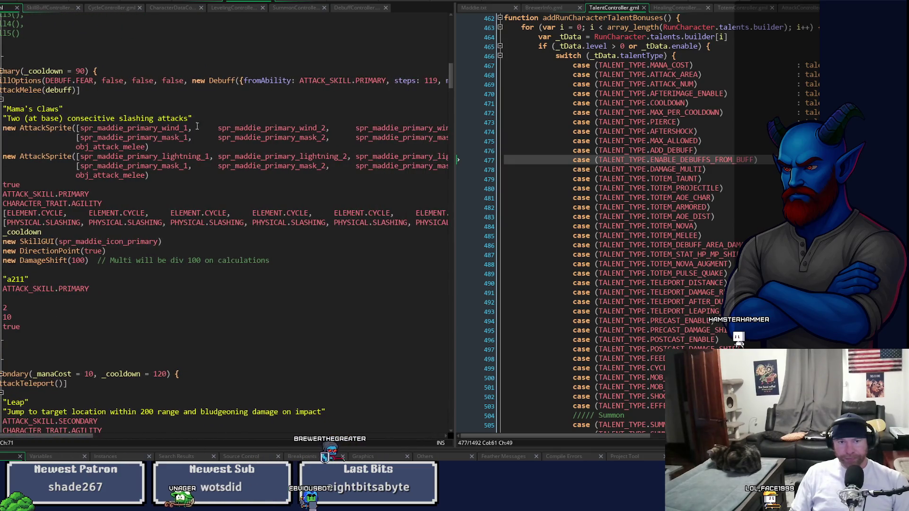
click(192, 80)
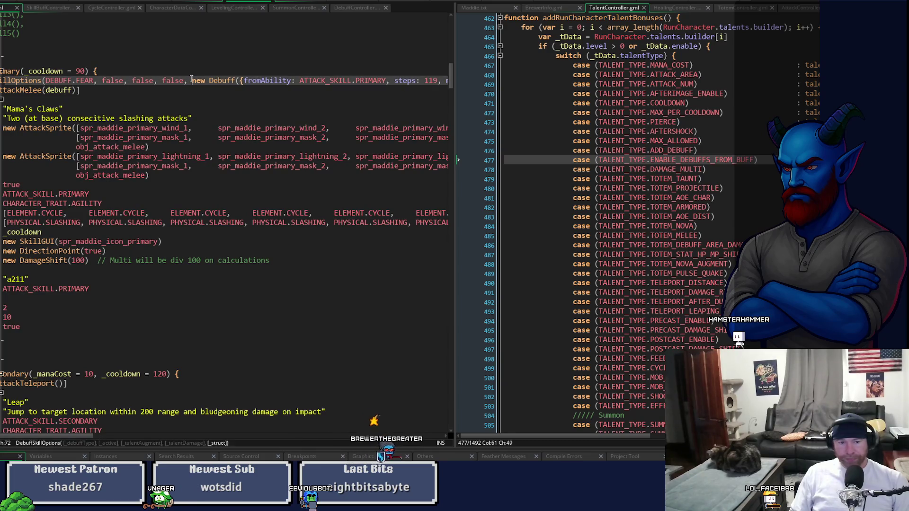
mouse_move(71, 433)
mouse_down()
mouse_move(89, 433)
mouse_move(54, 434)
mouse_up()
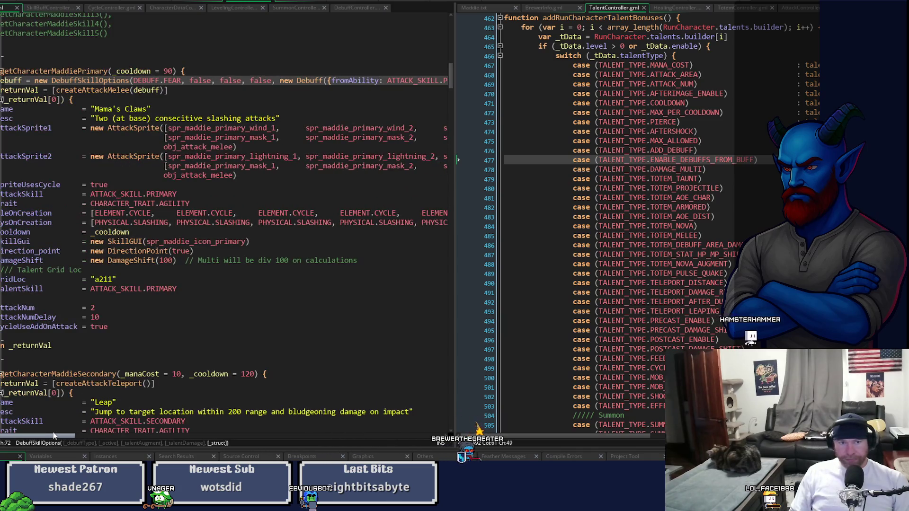
click(202, 80)
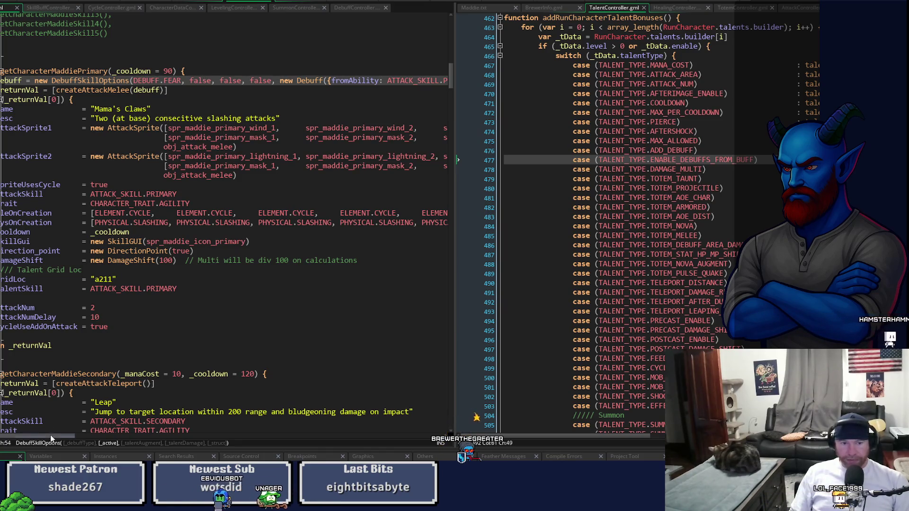
drag(42, 436, 31, 443)
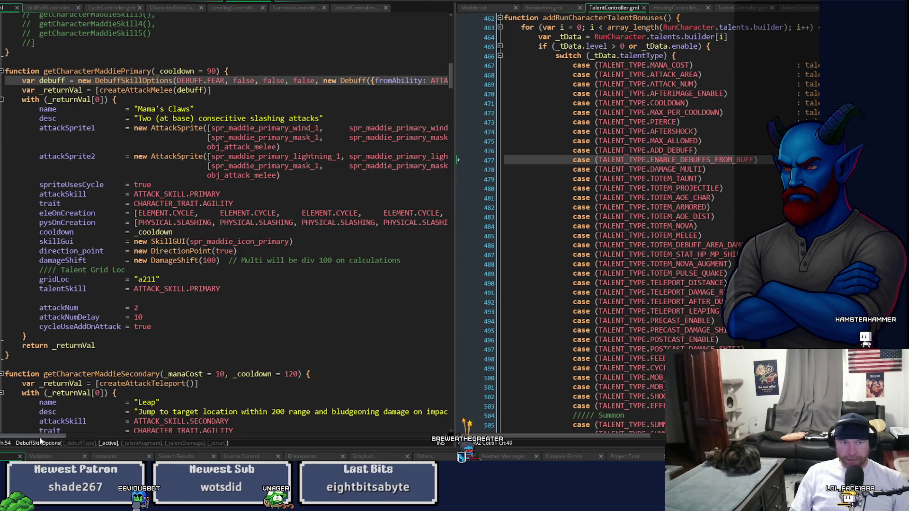
mouse_move(187, 156)
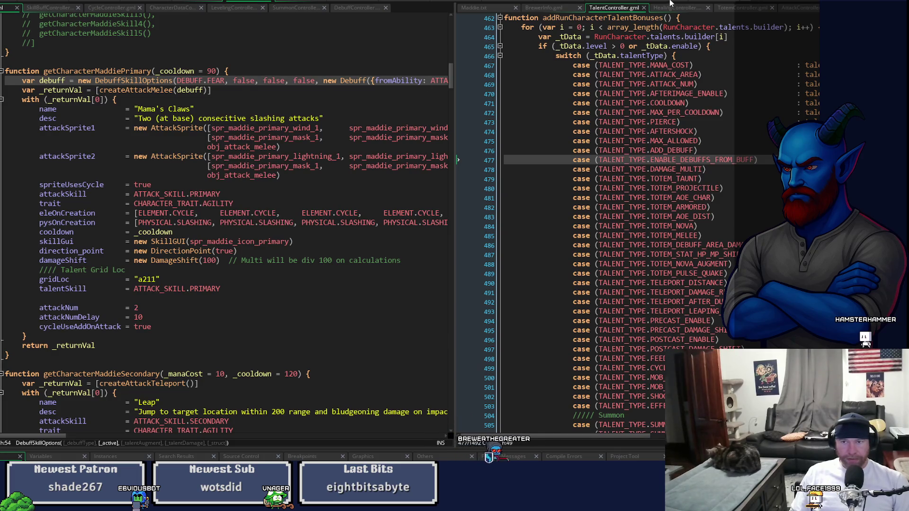
Step: In CharacterController, write for (var i = 0; i < array_length(data.enableDebuffs); i++) with an empty body
click(298, 1)
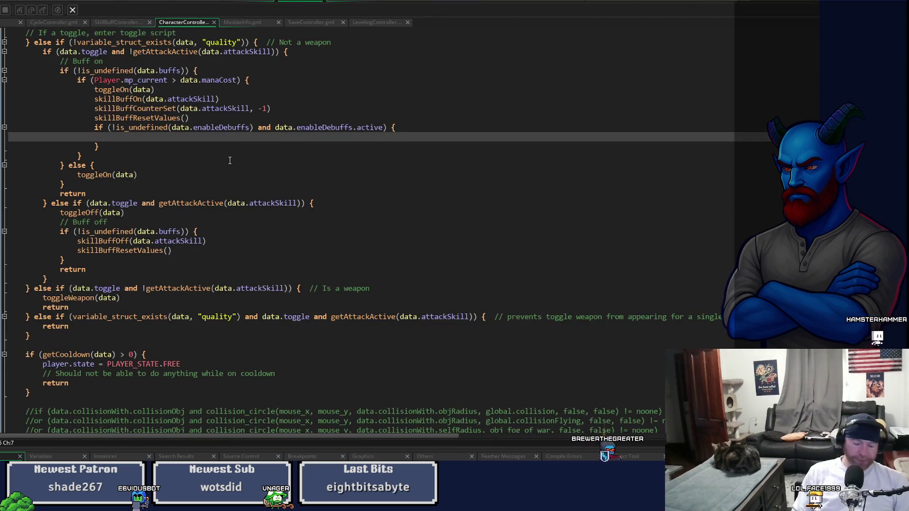
text(for (var i = )
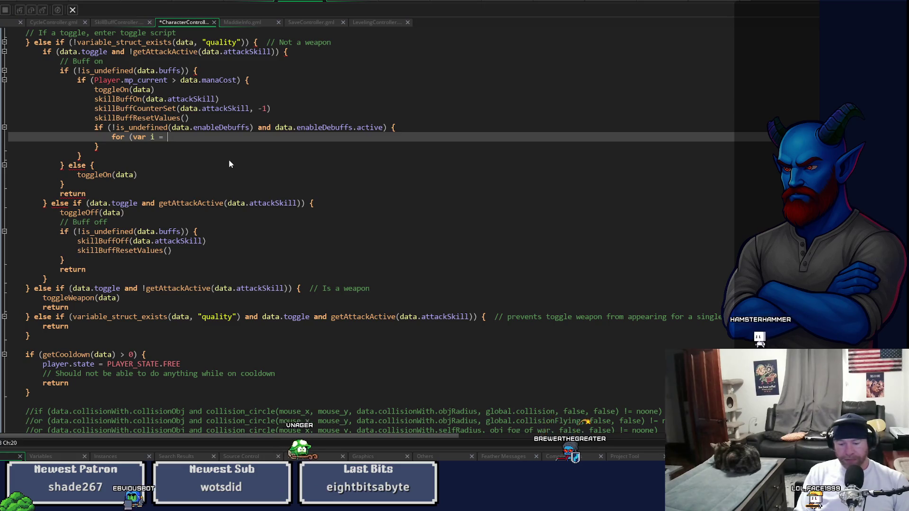
text(0; i <)
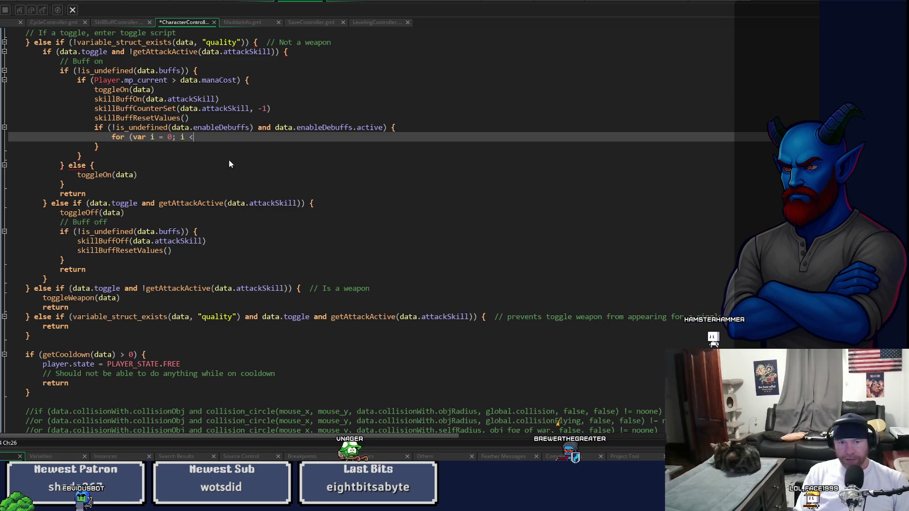
text( array_len)
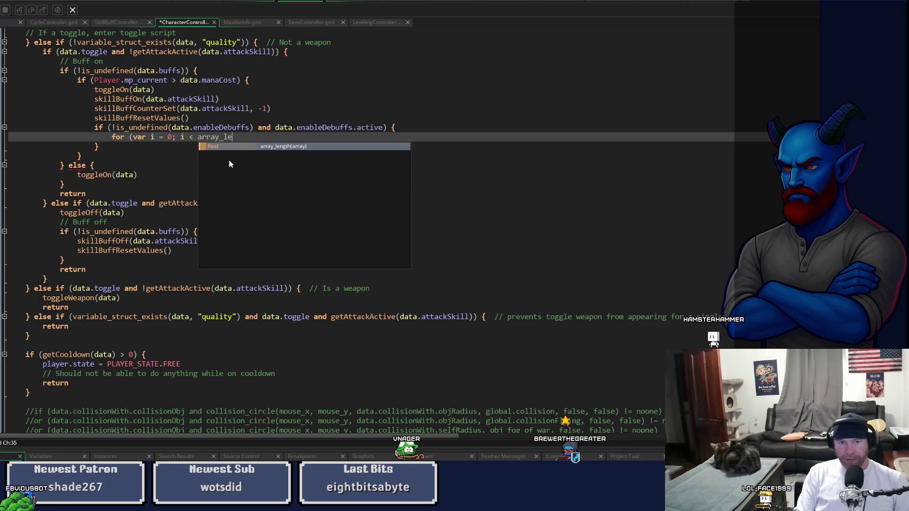
key(Return)
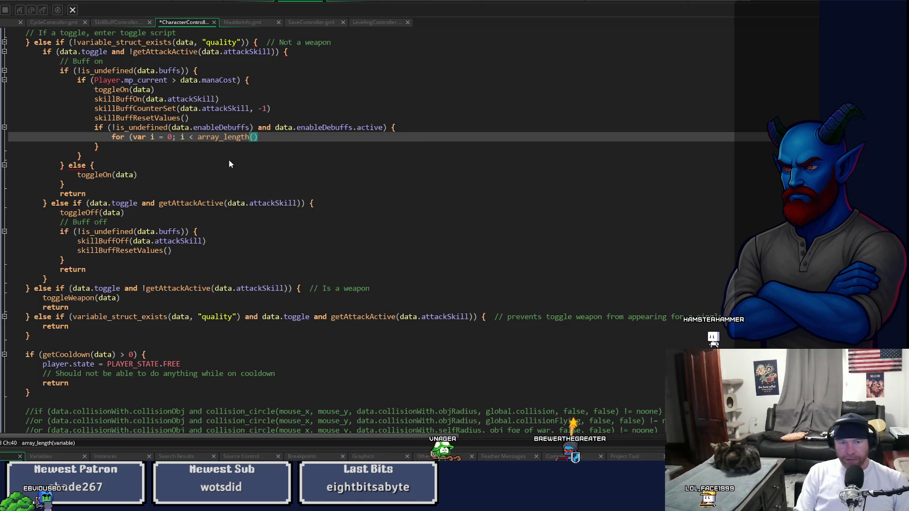
text(data.ena)
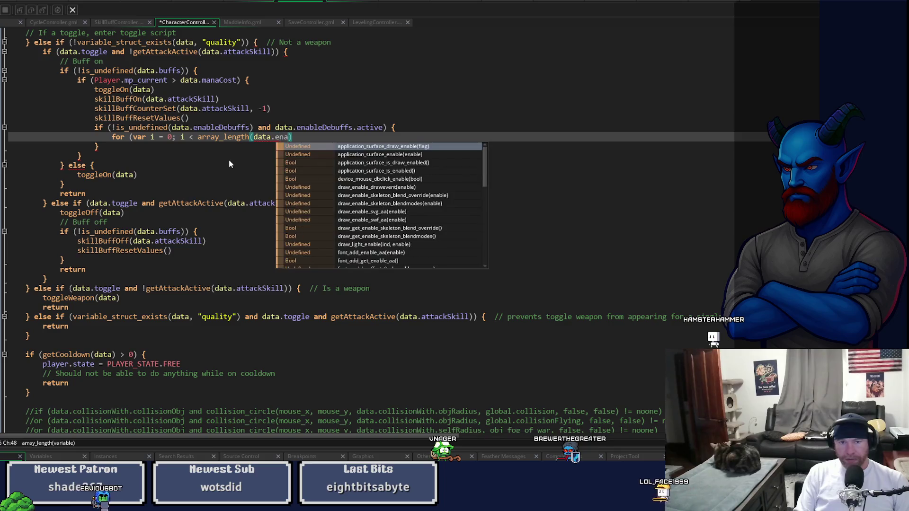
text(bleDebuffs)
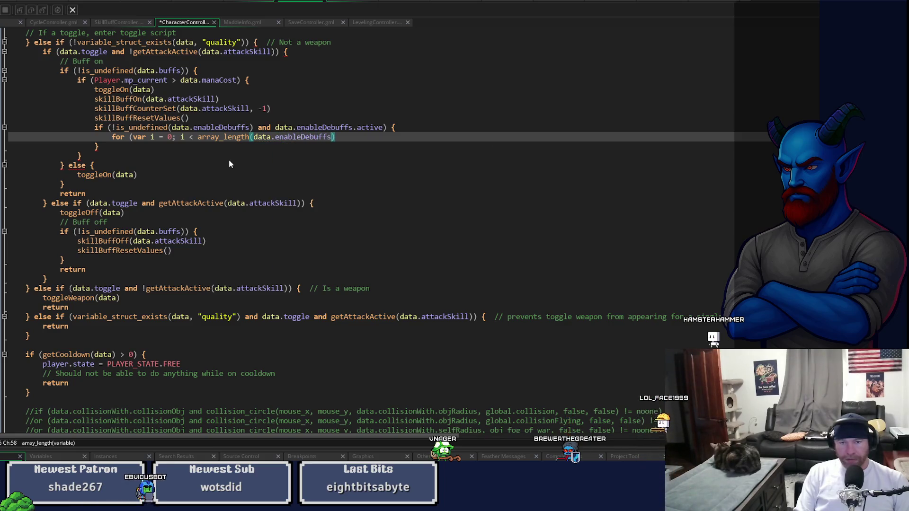
text(); )
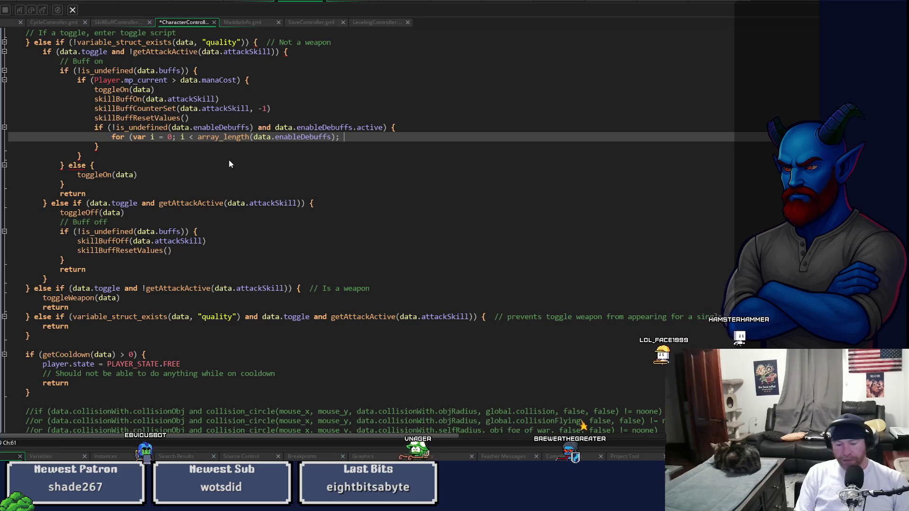
text(i++)
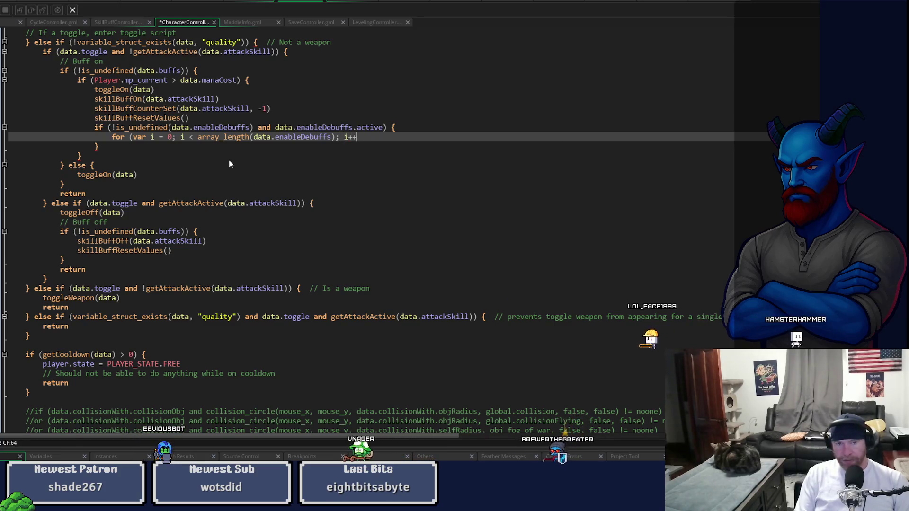
text() {)
key(Return)
key(Return)
text(})
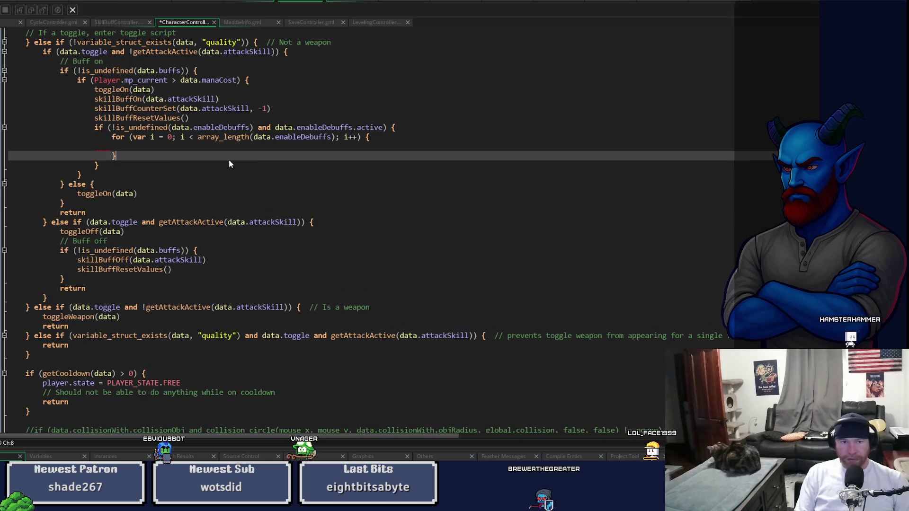
Step: Begin a switch statement inside the empty loop body
key(Up)
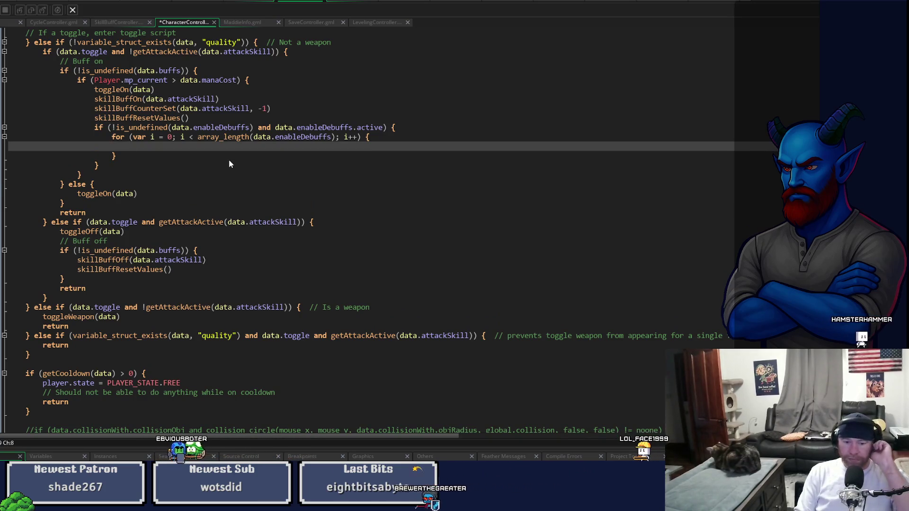
text(k)
key(BackSpace)
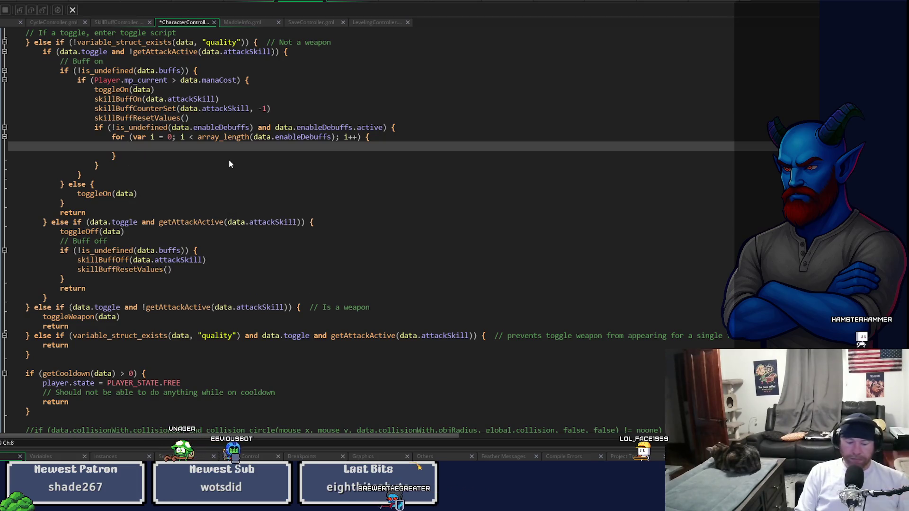
text(switch)
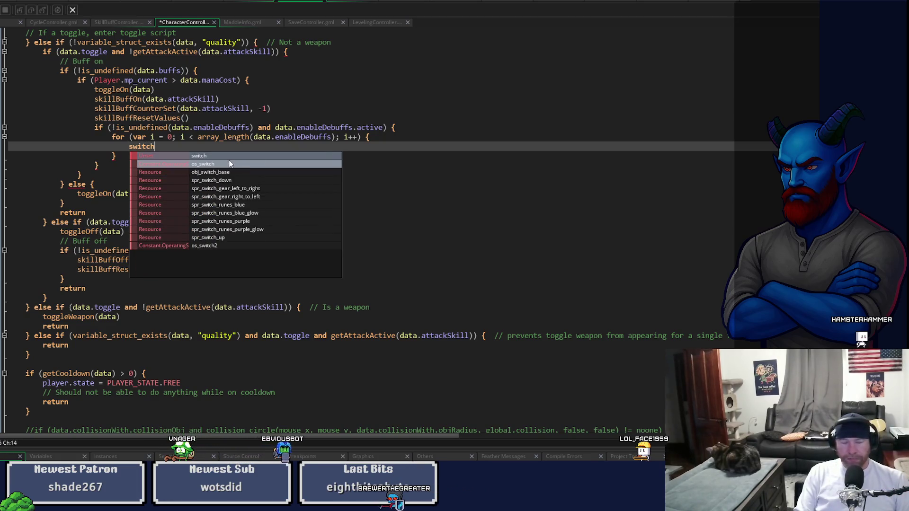
text( ()
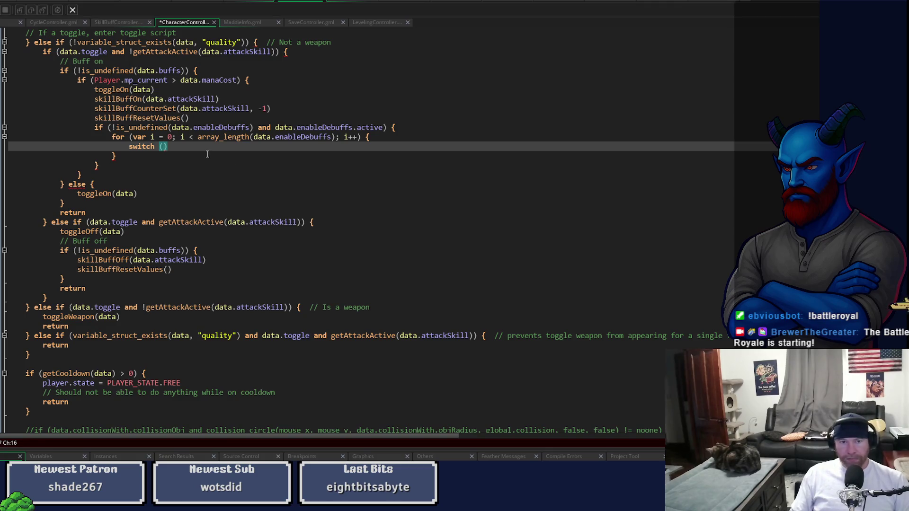
Step: Complete switch (data.enableDebuffs[i]) with an empty block
text(ata.enab)
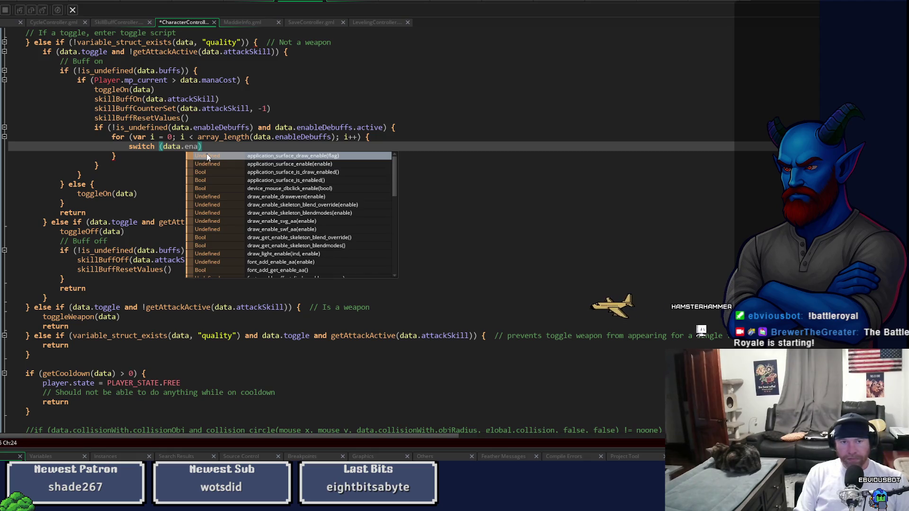
text(leDebuffs)
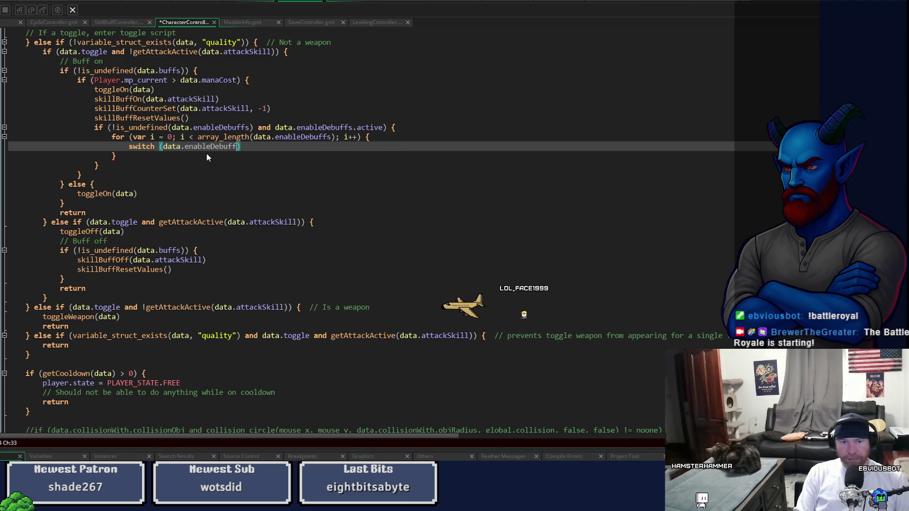
text([i]))
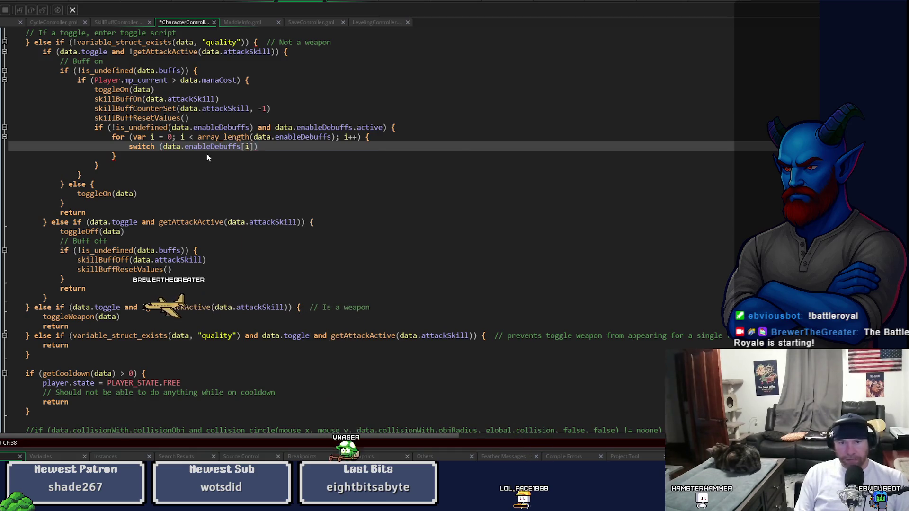
text( {)
key(Return)
key(Return)
text(})
key(Up)
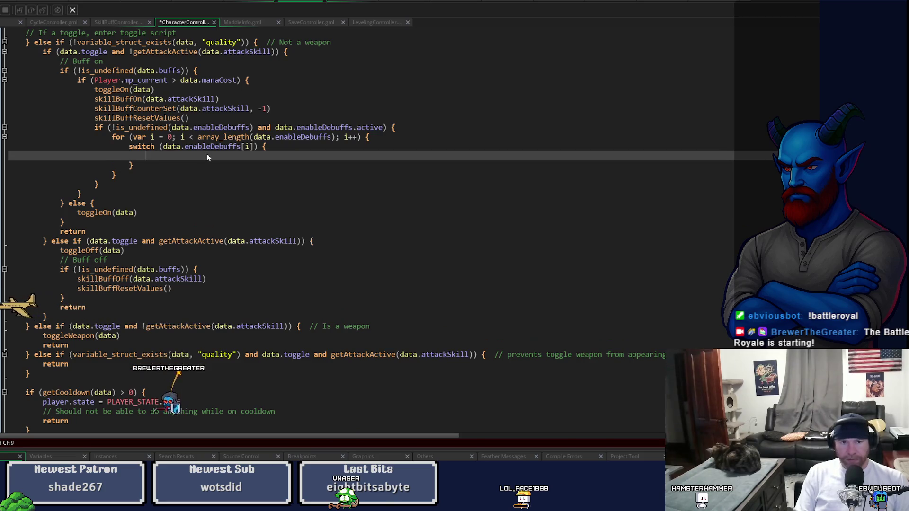
Step: Add a placeholder case ATTACK_SKILL.PRIMARY: ; break; and save the script
text(case ()
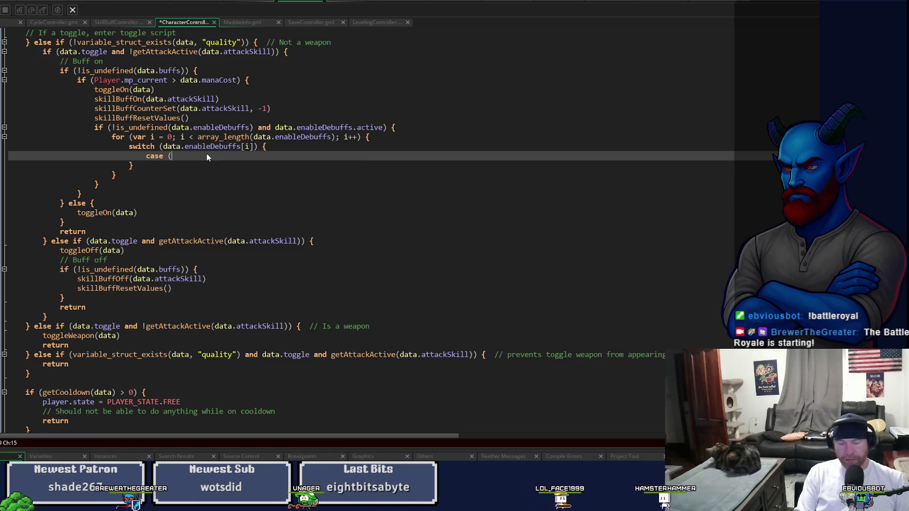
text() :  ;)
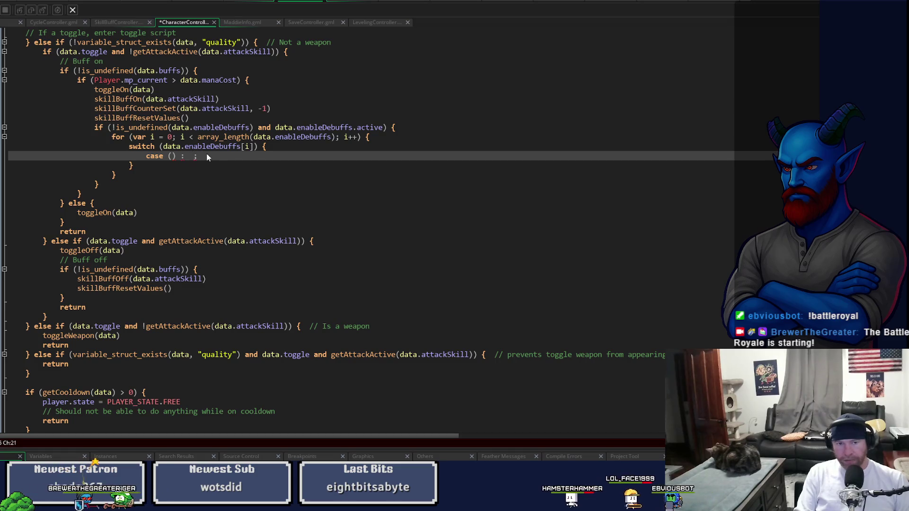
text( break)
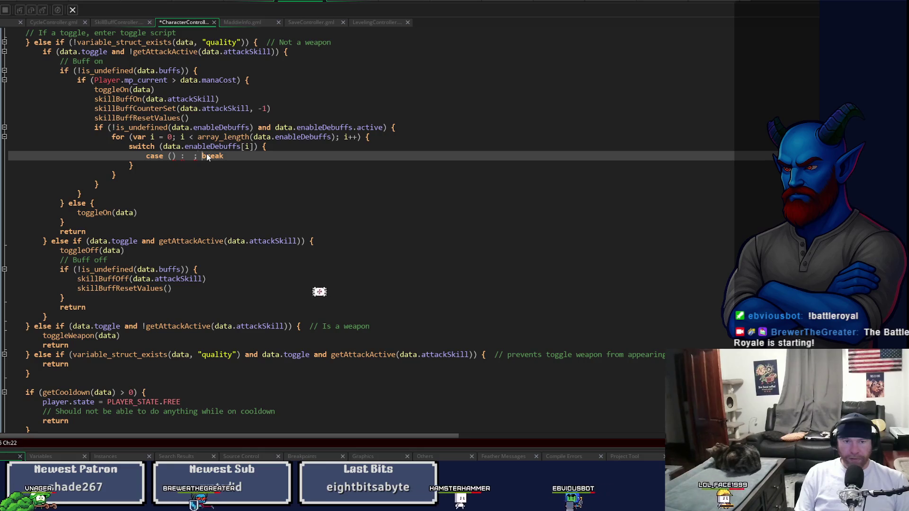
key(Left)
key(Left)
key(Left)
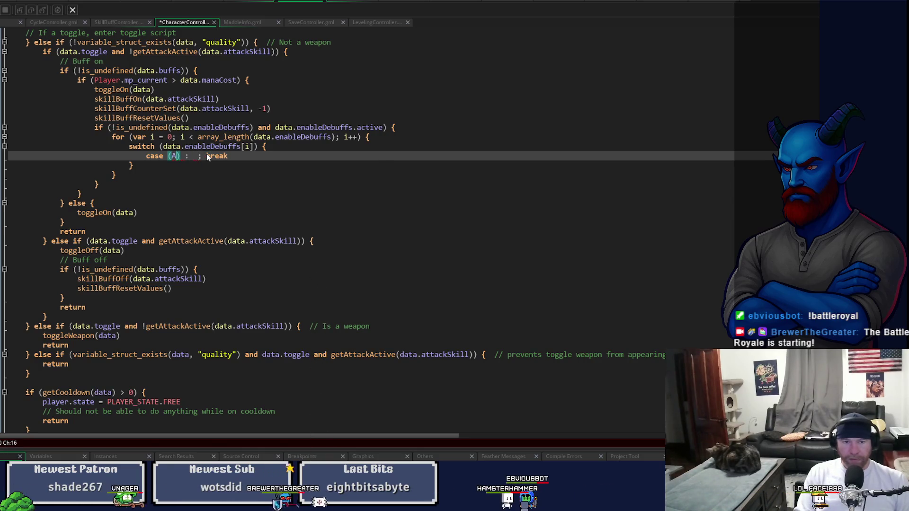
text(ATTAC)
key(Return)
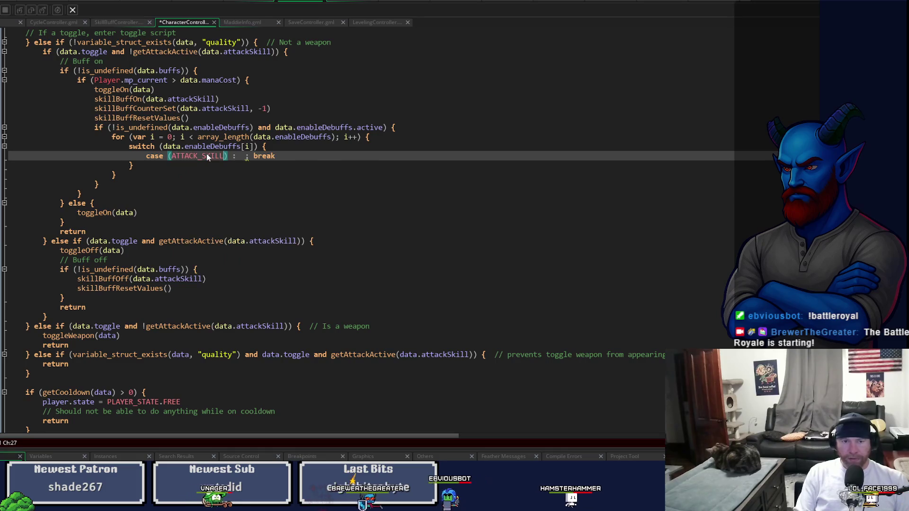
text(.)
key(Return)
key(Right)
key(Right)
key(Right)
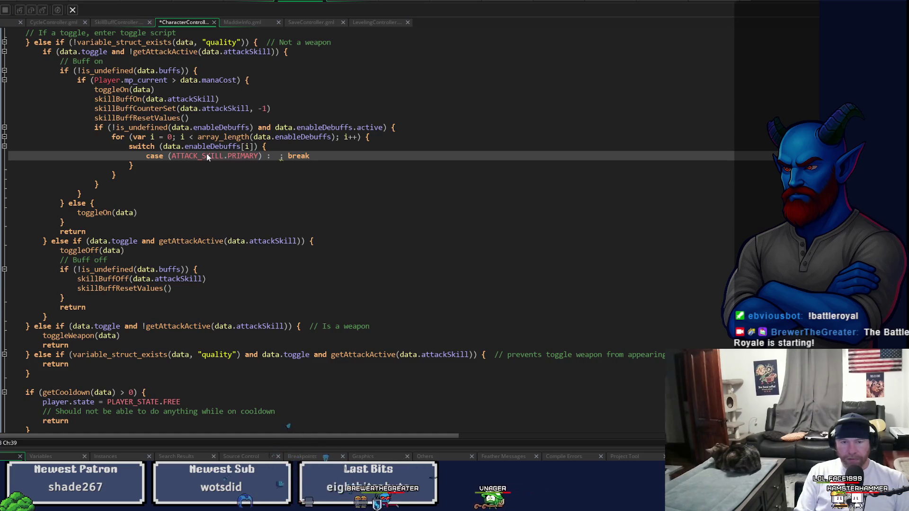
text(RU)
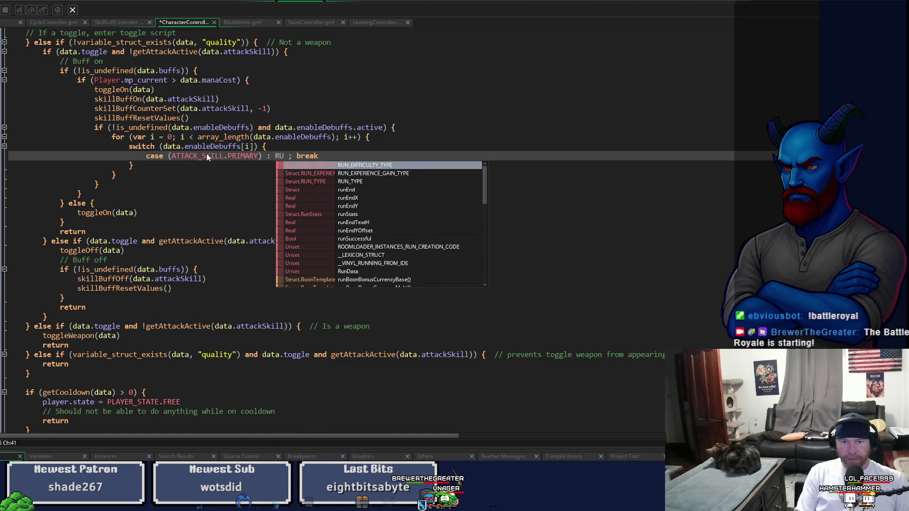
text(N)
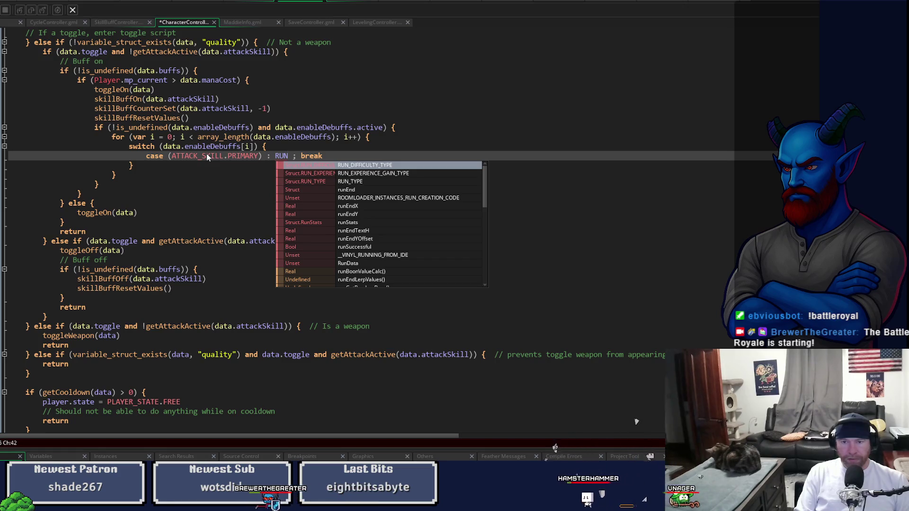
key(BackSpace)
key(BackSpace)
key(BackSpace)
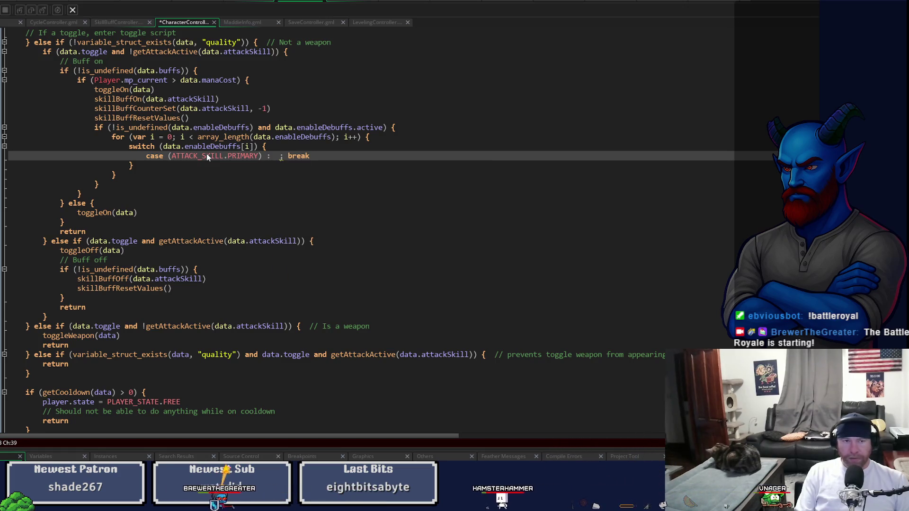
key(ctrl+s)
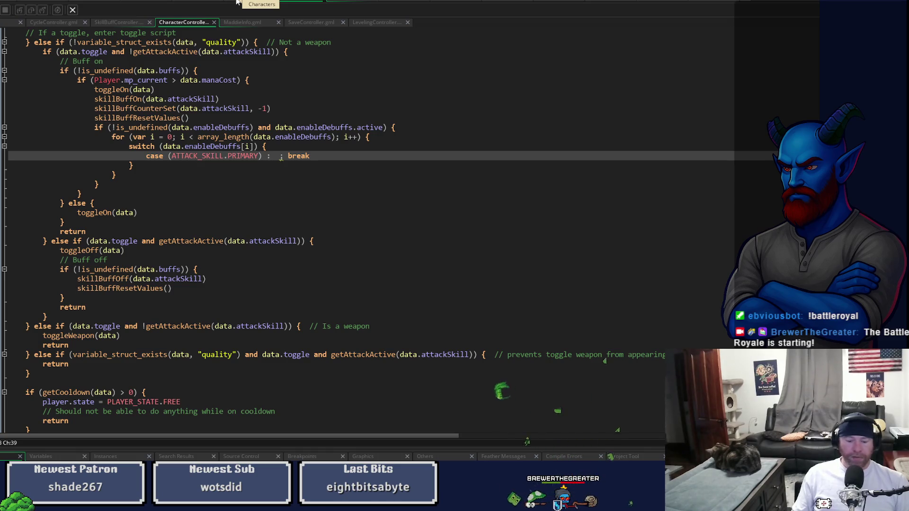
key(ctrl+f)
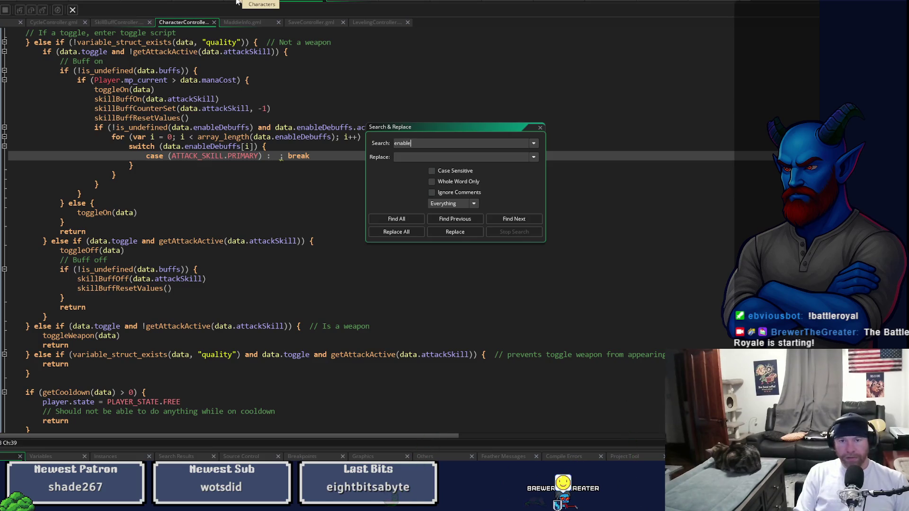
text(Debuff)
key(Return)
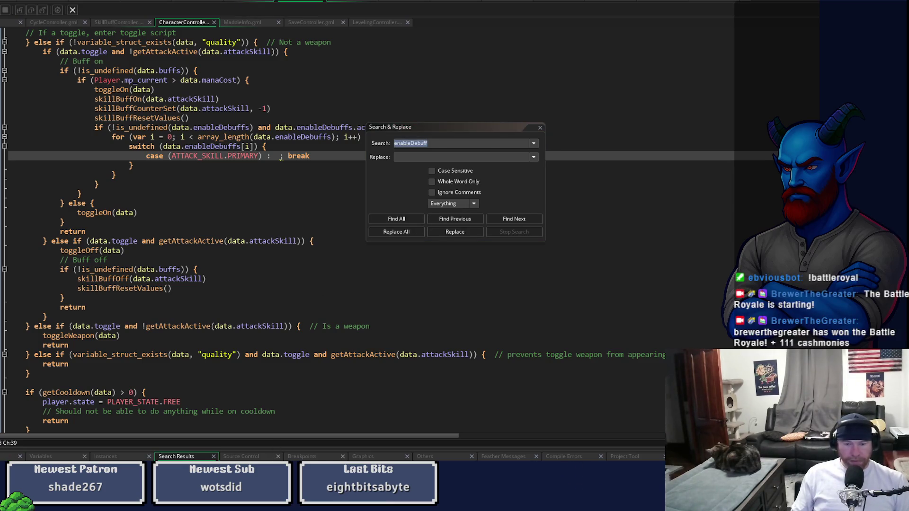
drag(322, 449, 352, 292)
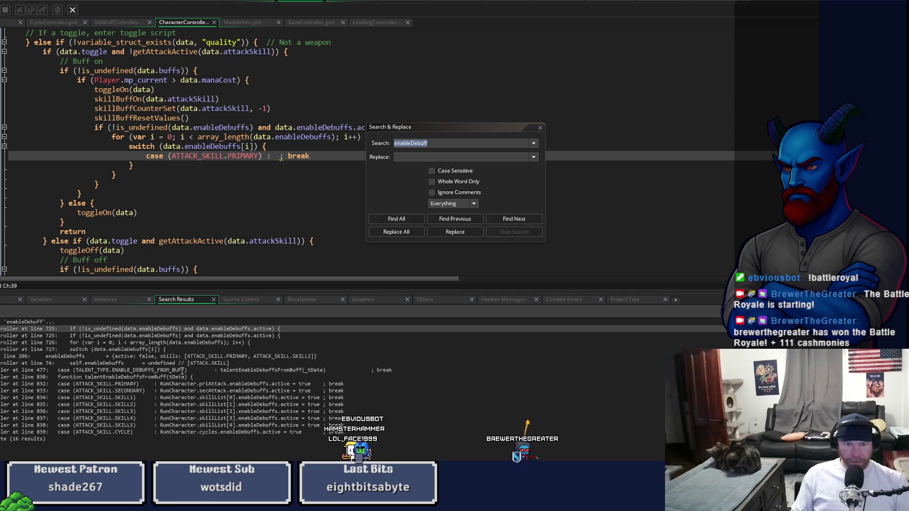
click(176, 350)
click(179, 356)
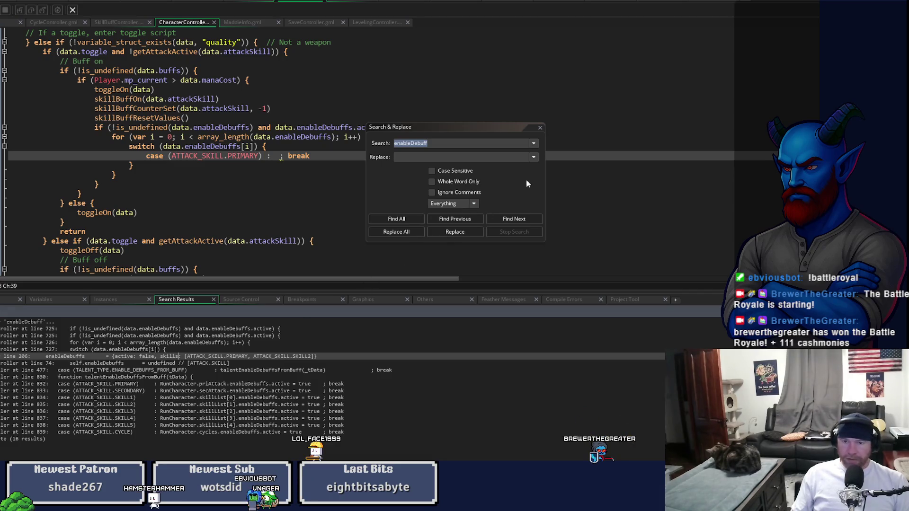
click(541, 128)
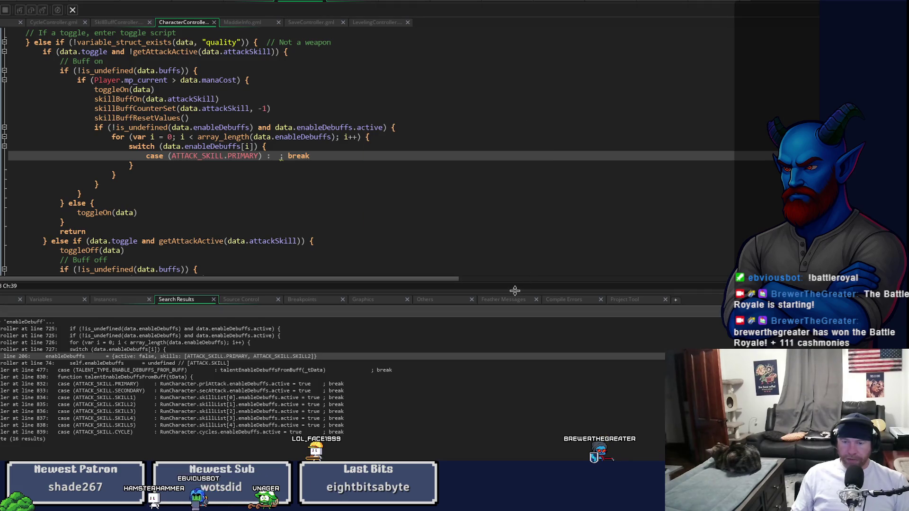
drag(515, 291, 514, 459)
scroll(355, 171, up, 3)
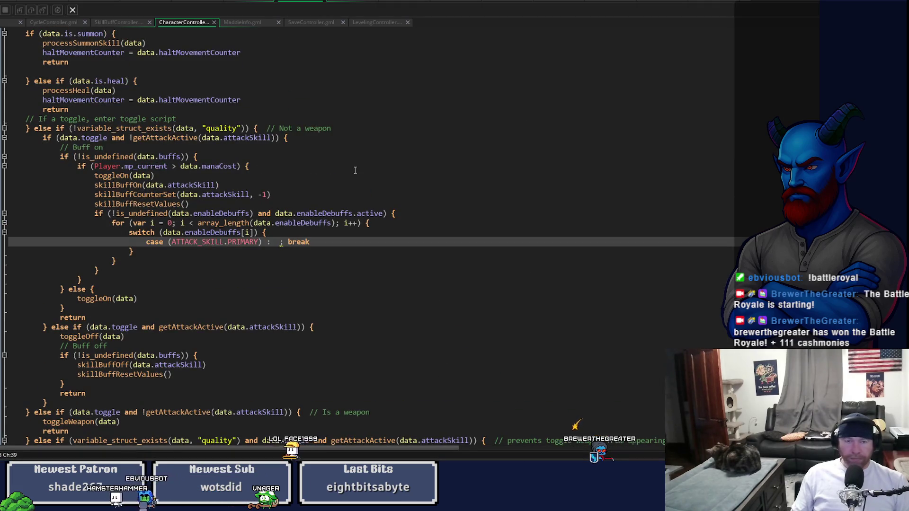
click(353, 1)
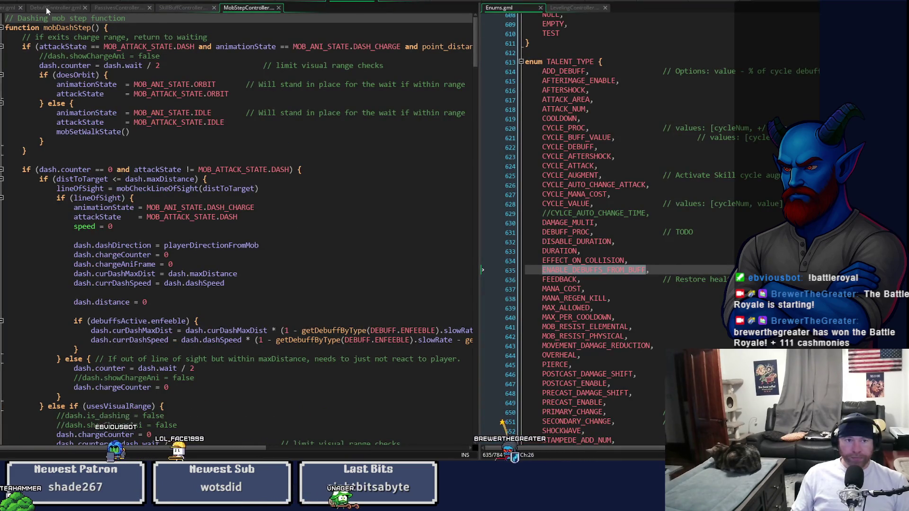
Step: Search TalentController for 'debuff' and step through matches to the talentActivateDebuffToSkill function
click(9, 8)
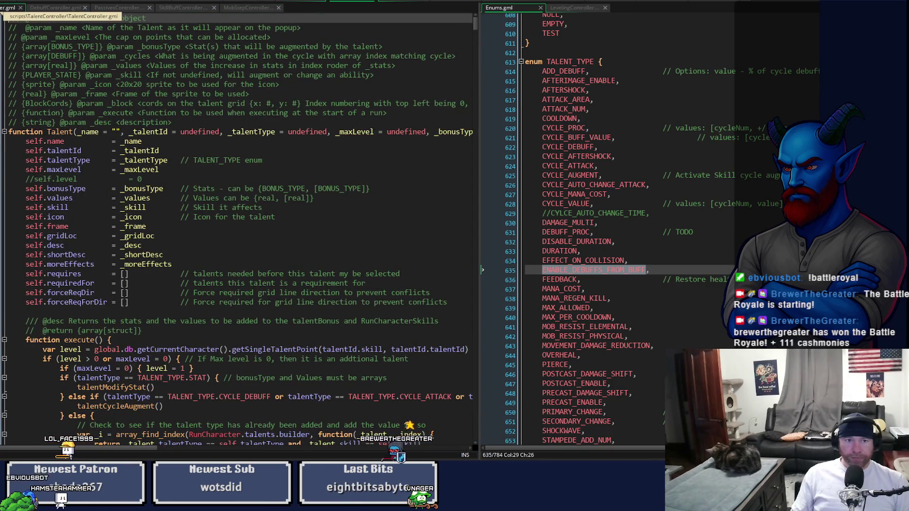
click(309, 55)
key(ctrl+f)
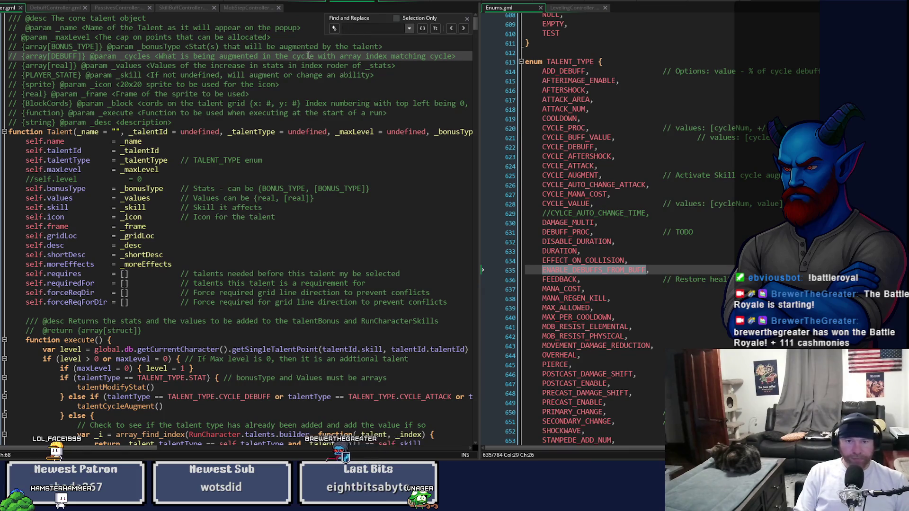
text(debuff)
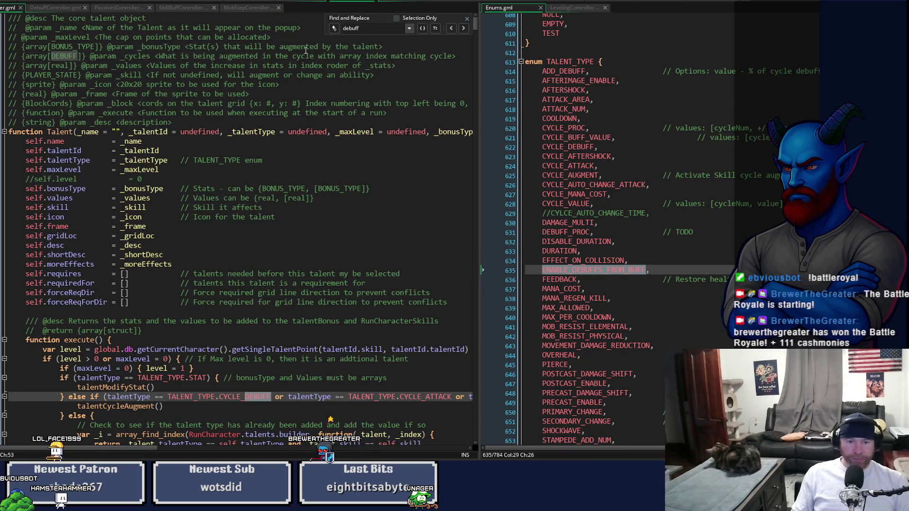
click(464, 30)
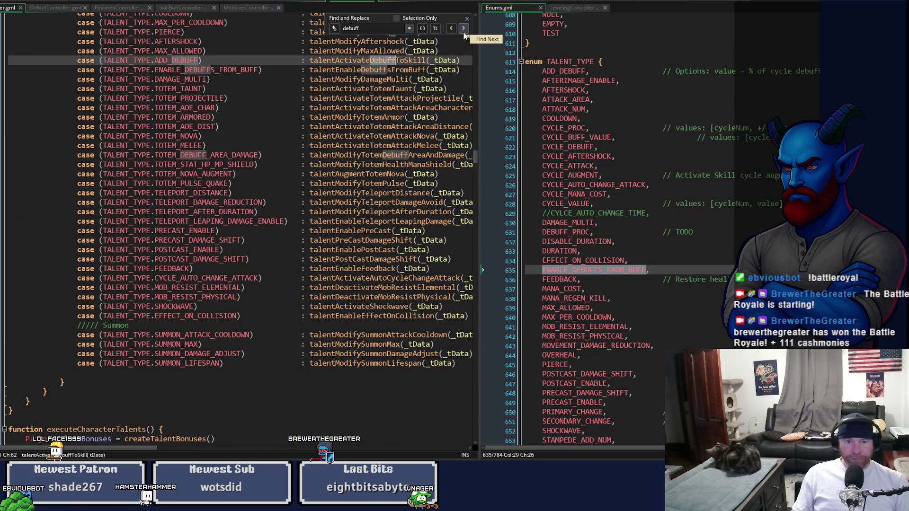
click(464, 32)
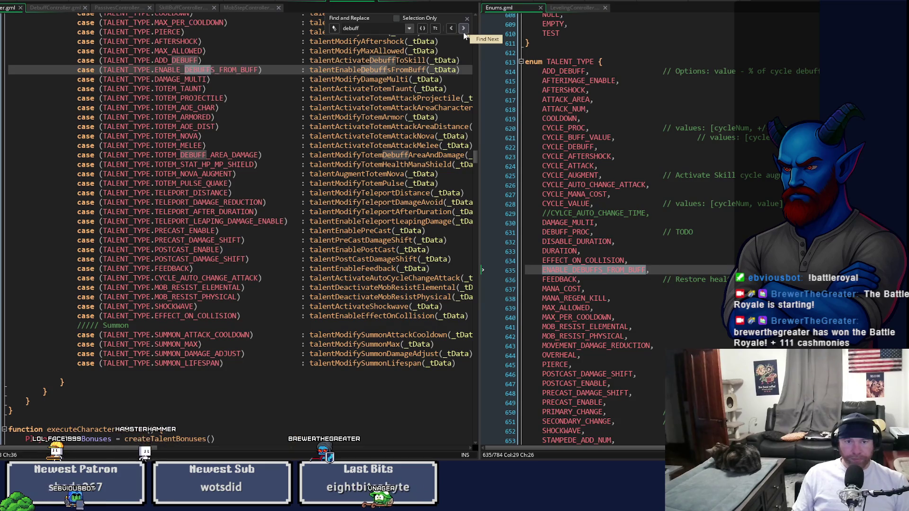
click(464, 31)
click(464, 34)
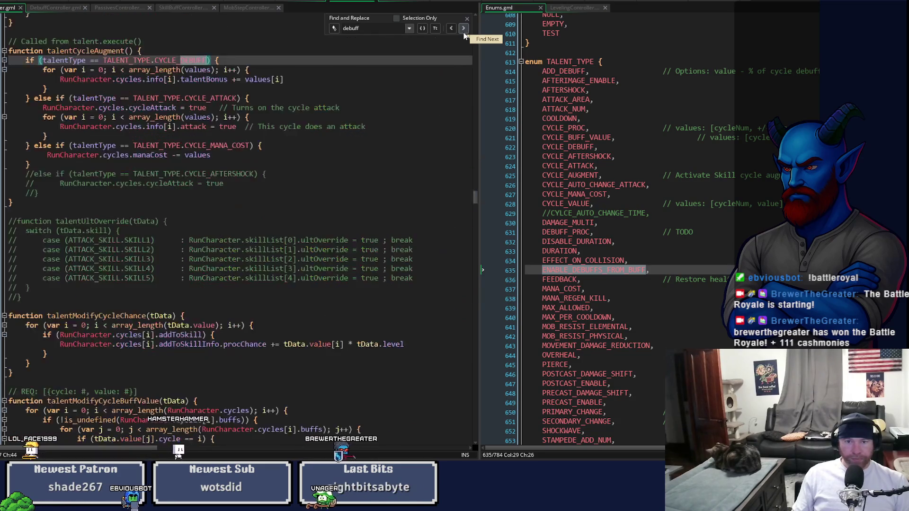
click(464, 34)
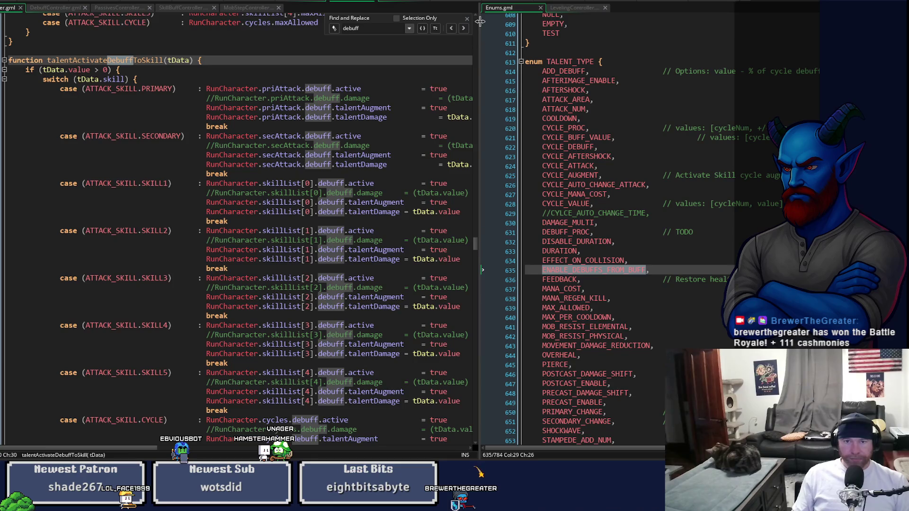
click(454, 3)
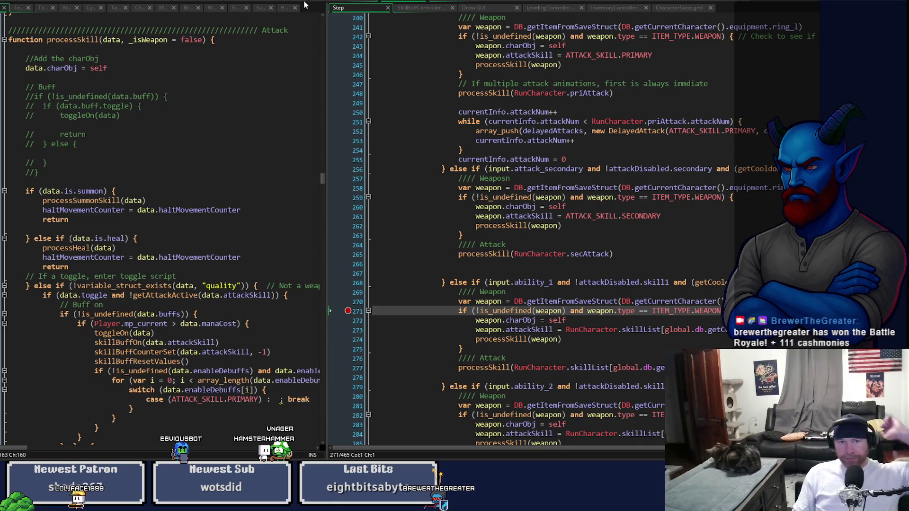
click(351, 2)
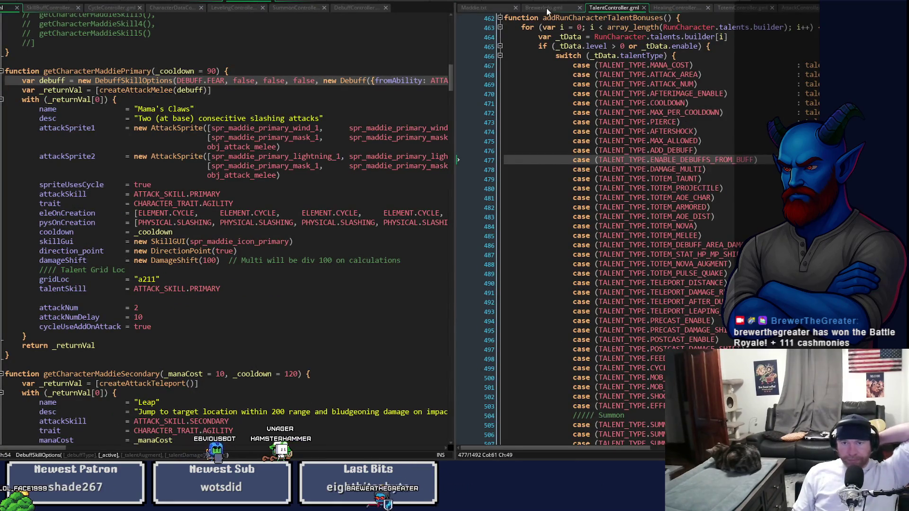
click(543, 7)
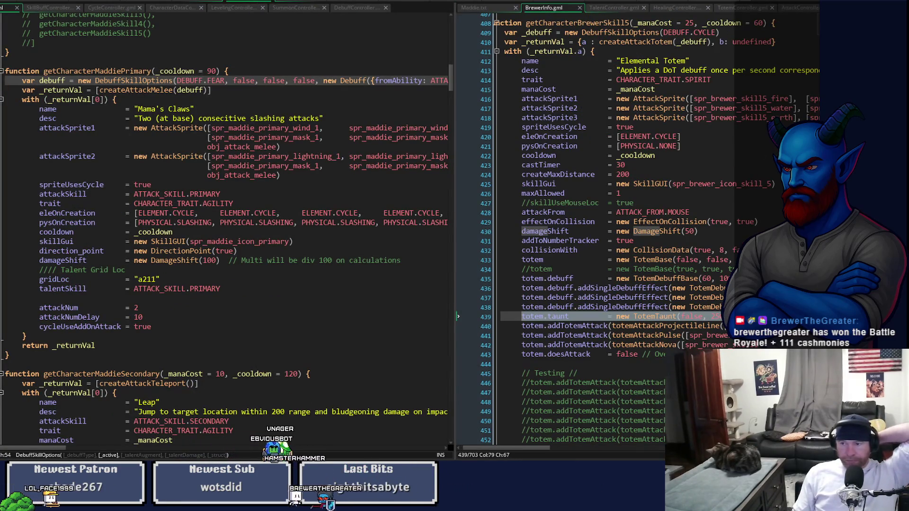
scroll(591, 119, up, 2)
scroll(592, 228, up, 2)
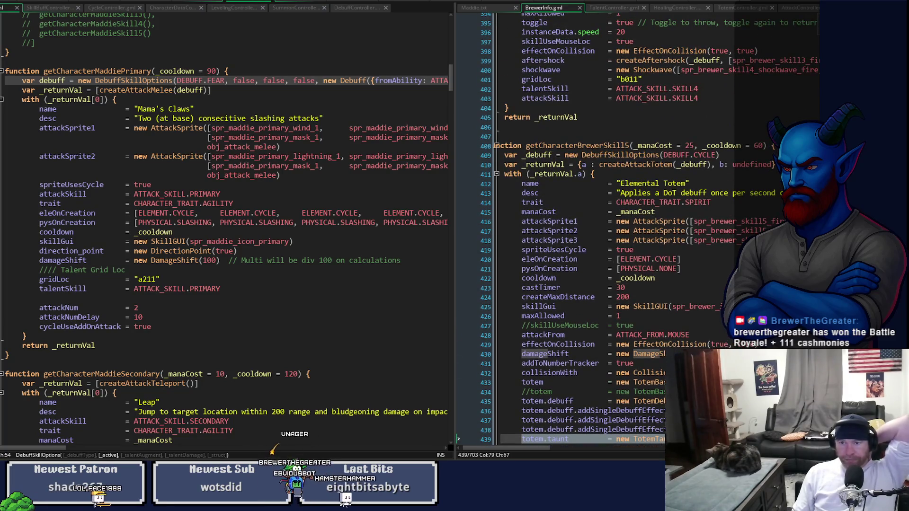
scroll(592, 227, up, 1)
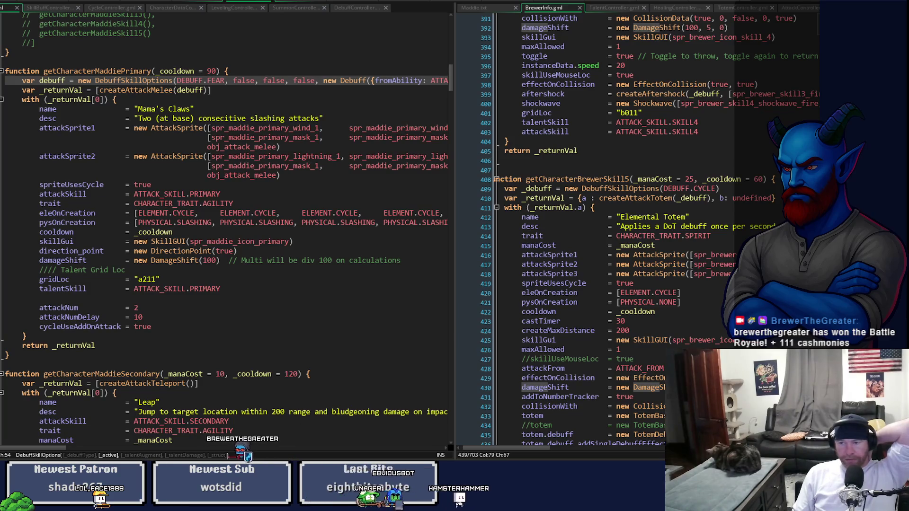
scroll(591, 228, up, 7)
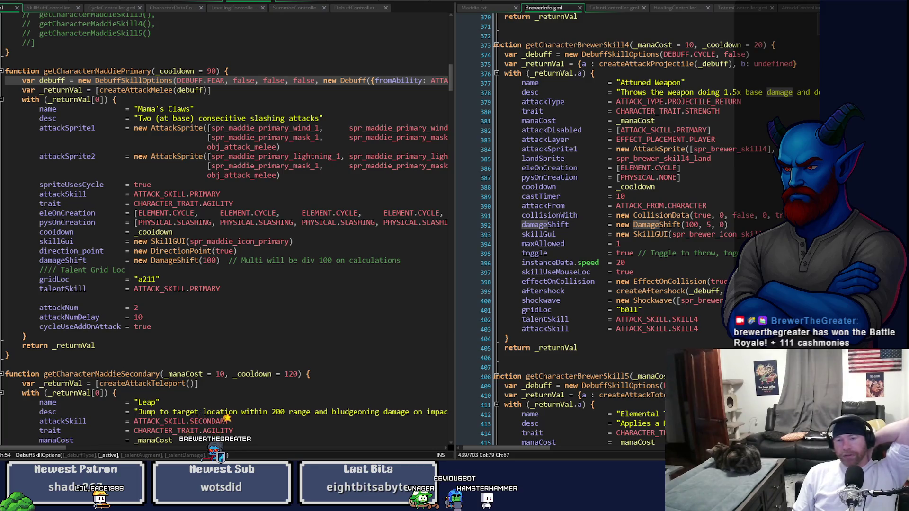
scroll(591, 228, up, 14)
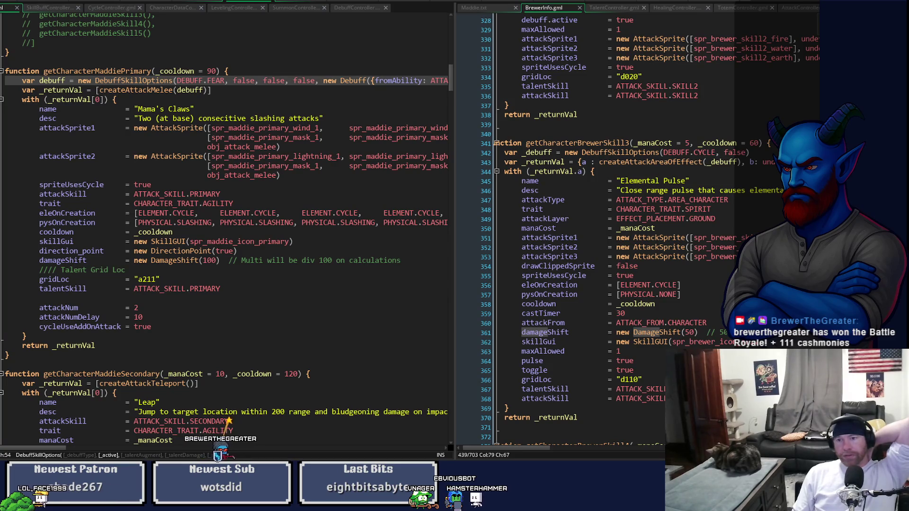
scroll(568, 227, up, 8)
scroll(568, 227, up, 2)
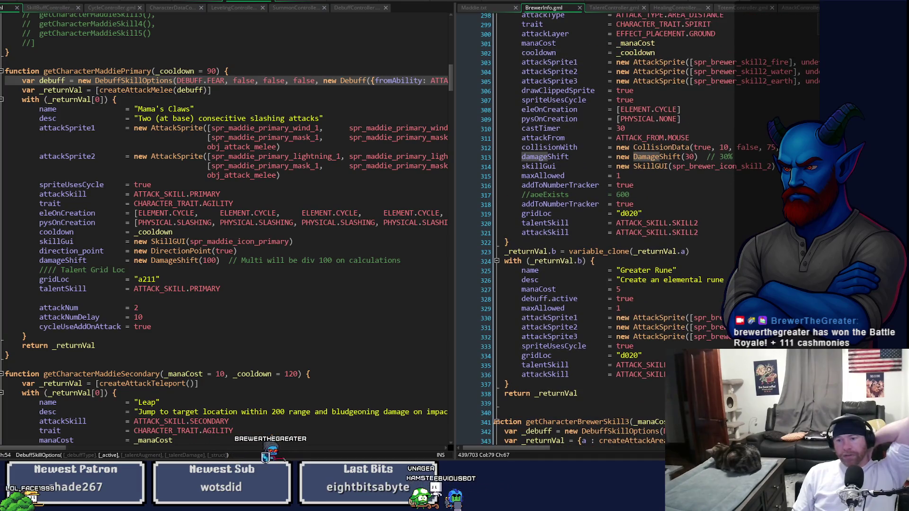
scroll(568, 227, up, 4)
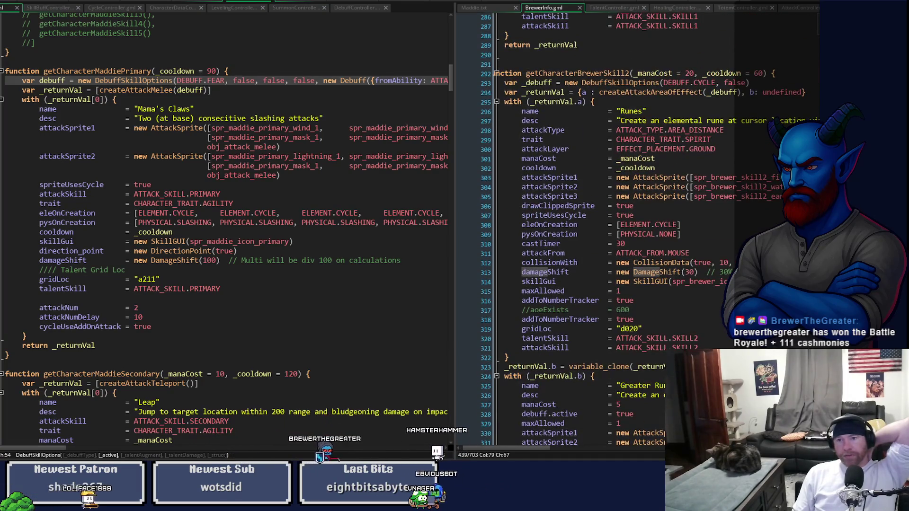
scroll(568, 227, up, 12)
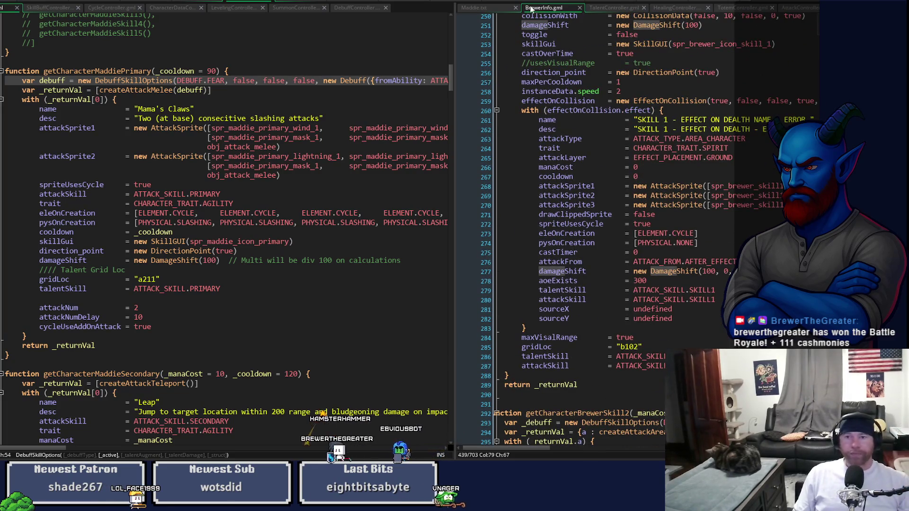
Step: Review Maddie.txt and the ENABLE_DEBUFFS_FROM_BUFF talent code, then return to processSkill and widen its pane
click(471, 8)
click(611, 8)
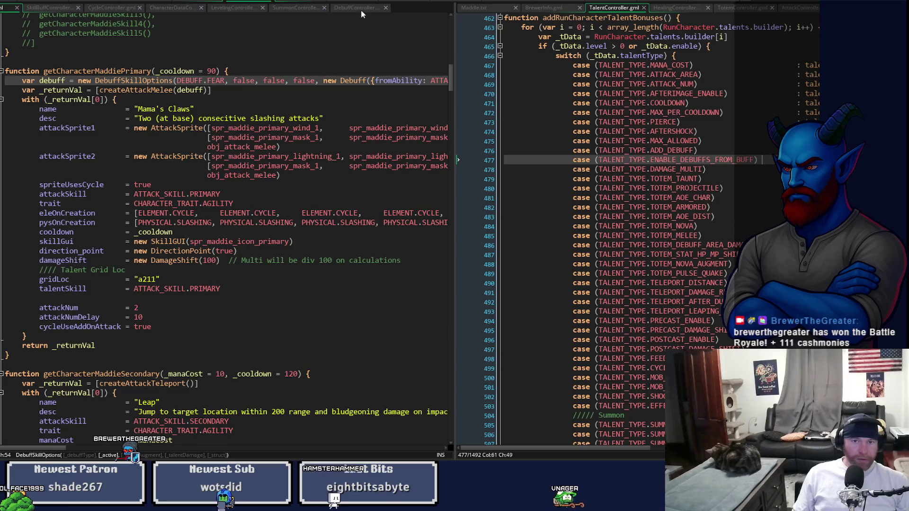
click(407, 6)
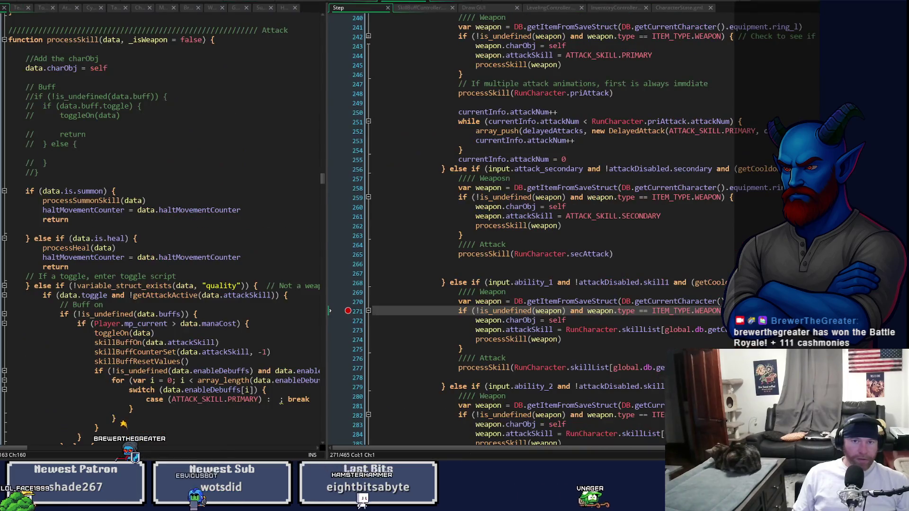
click(330, 112)
click(497, 131)
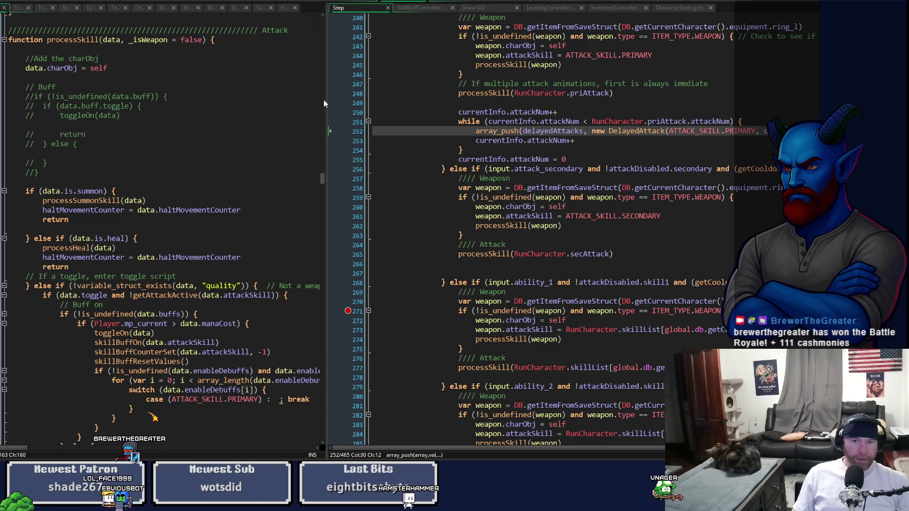
mouse_move(324, 103)
mouse_down()
mouse_move(700, 103)
mouse_move(668, 103)
mouse_up()
Step: Search the CharacterController code for 'debuff', stepping through matches down to deleteInActiveObjList
click(365, 106)
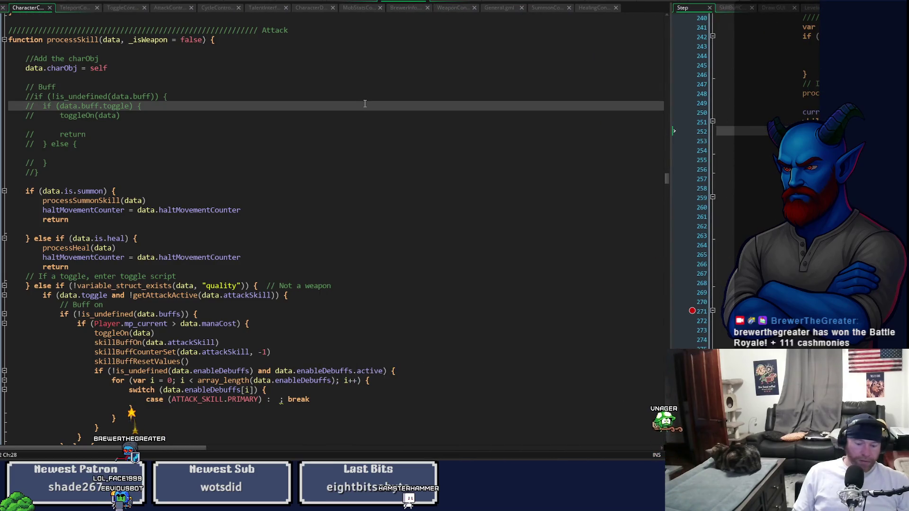
key(ctrl+f)
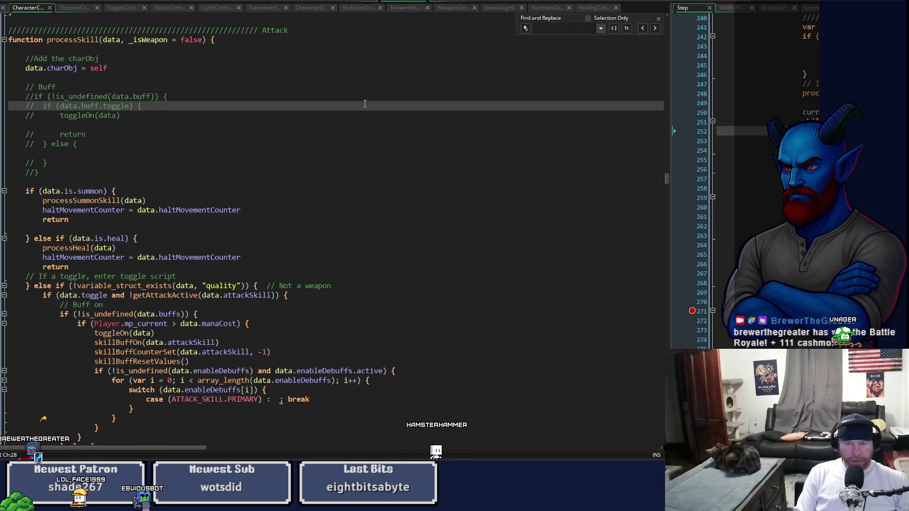
text(debuff)
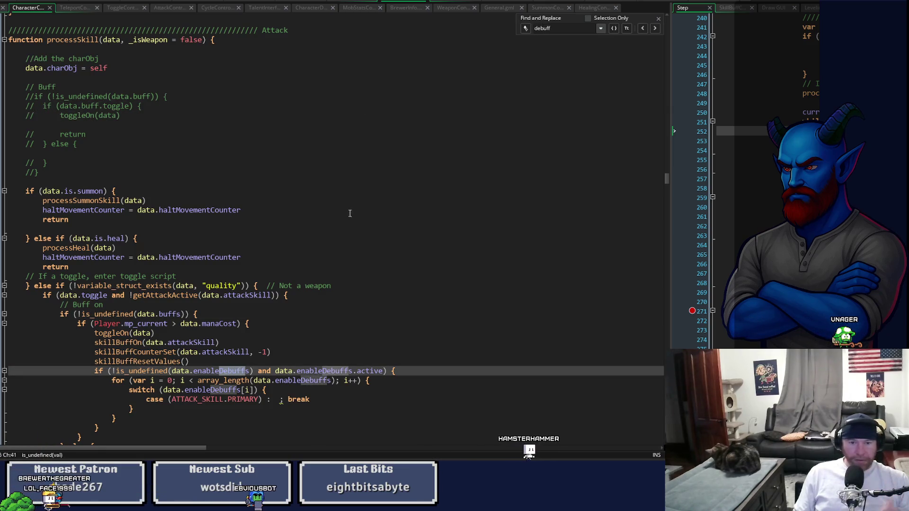
click(656, 29)
click(656, 29)
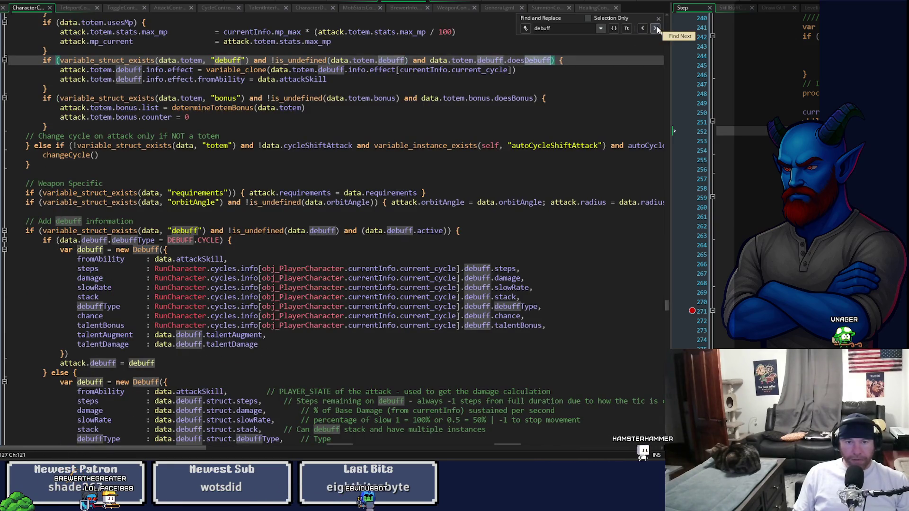
click(656, 29)
click(657, 29)
click(656, 29)
click(656, 29)
click(656, 29)
click(656, 28)
click(656, 29)
click(656, 29)
click(657, 29)
click(657, 29)
click(656, 28)
click(656, 29)
click(657, 29)
click(656, 29)
click(657, 29)
click(657, 29)
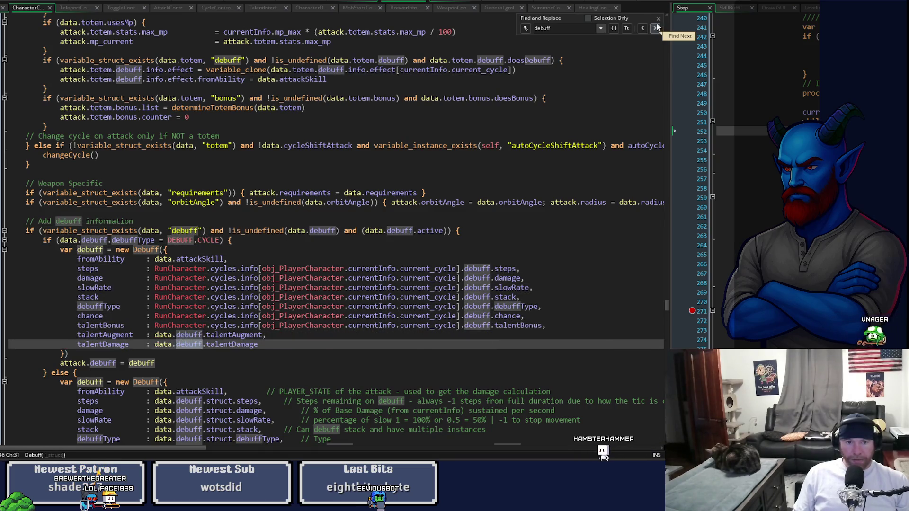
click(657, 28)
mouse_move(668, 307)
mouse_down()
mouse_move(665, 415)
mouse_move(665, 394)
mouse_up()
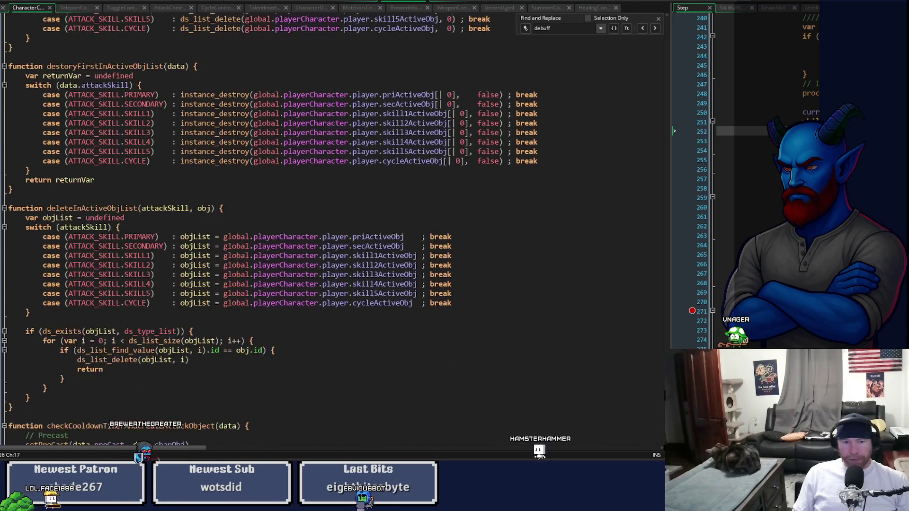
click(658, 19)
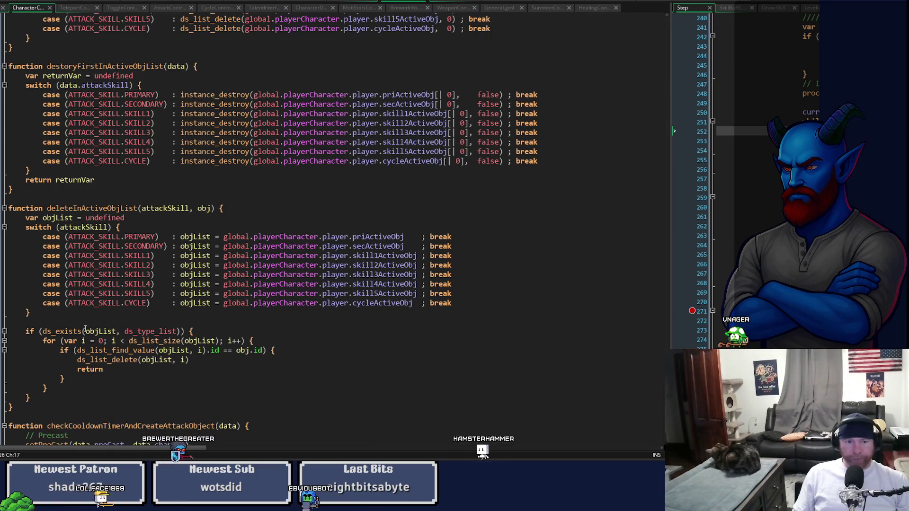
Step: Paste a copy of the decAttackTotal function on new lines after deleteInActiveObjList's closing brace
scroll(130, 328, up, 4)
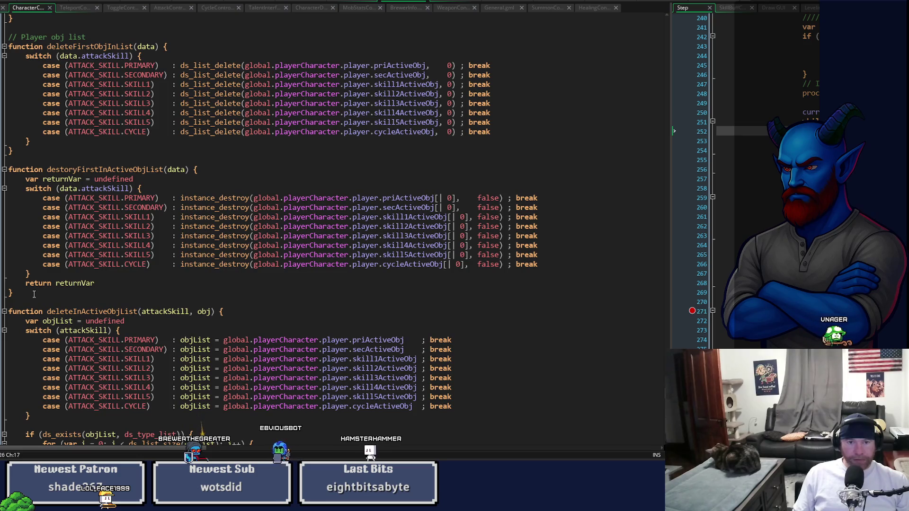
scroll(35, 294, up, 14)
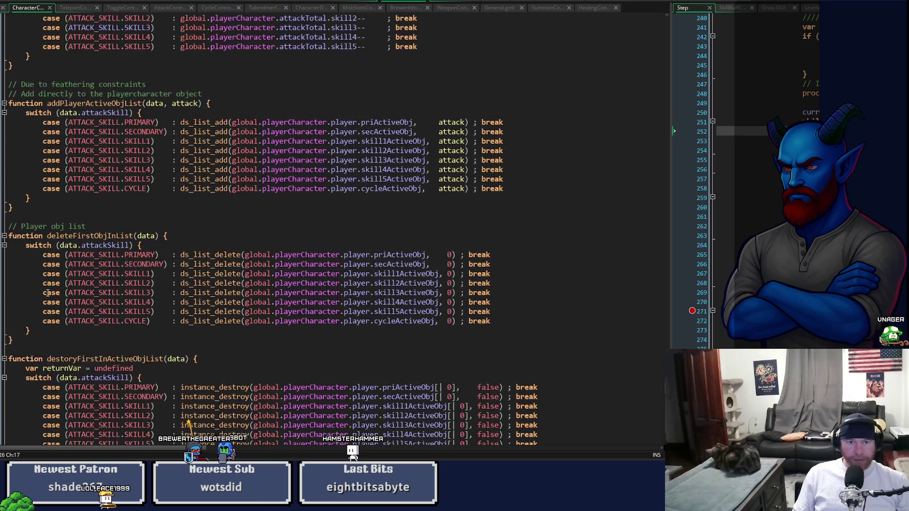
drag(15, 268, 9, 177)
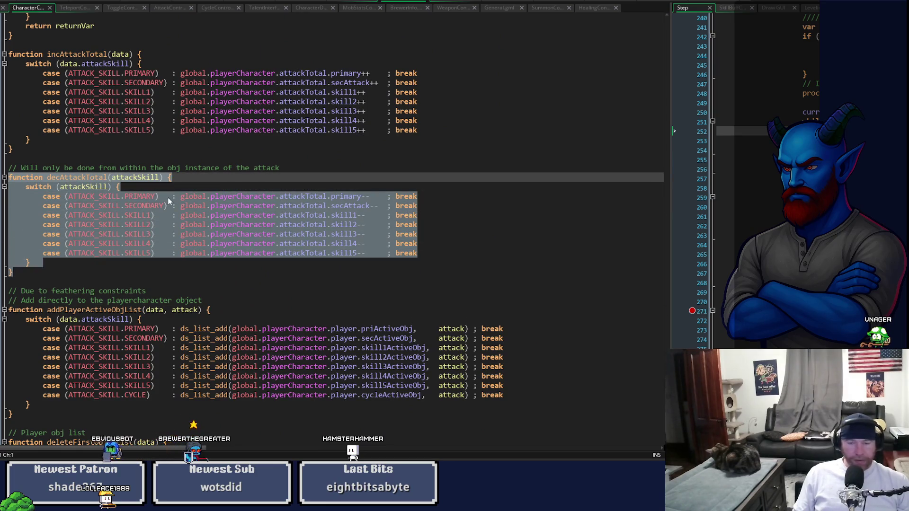
scroll(645, 392, down, 20)
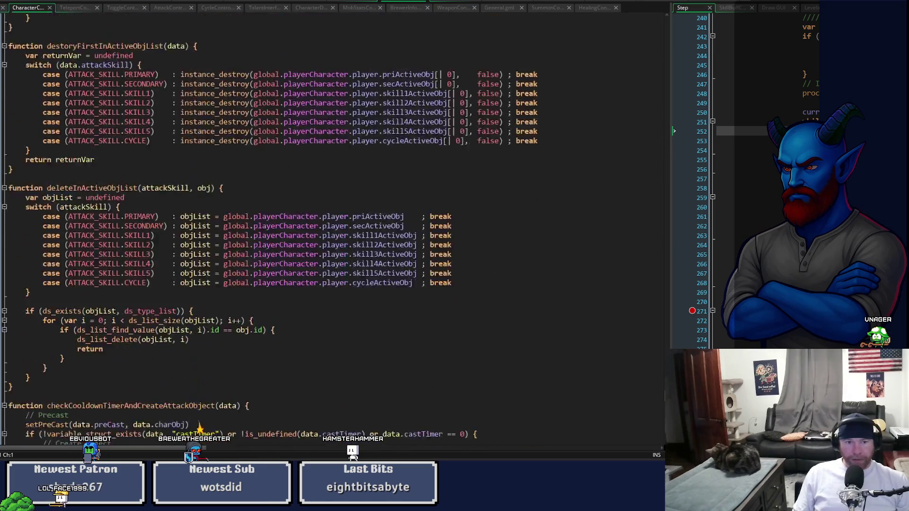
scroll(645, 392, up, 5)
click(43, 243)
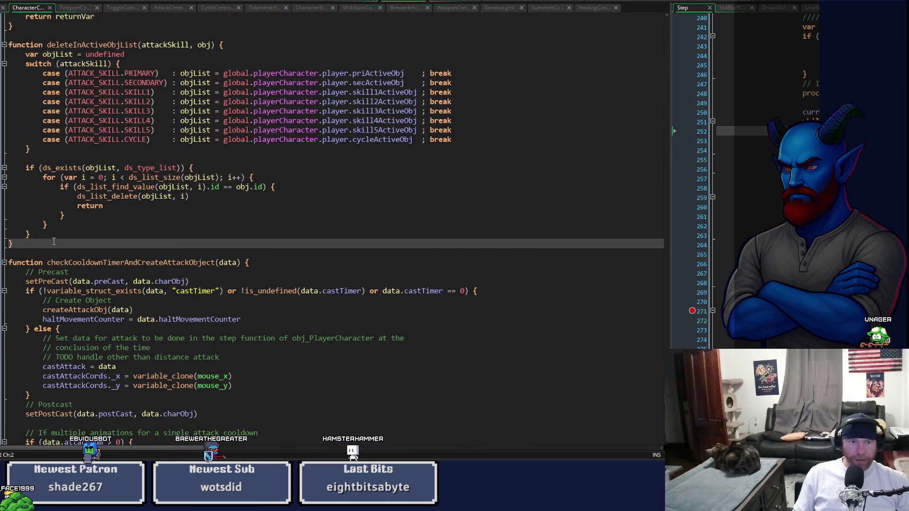
key(Return)
key(Return)
key(Return)
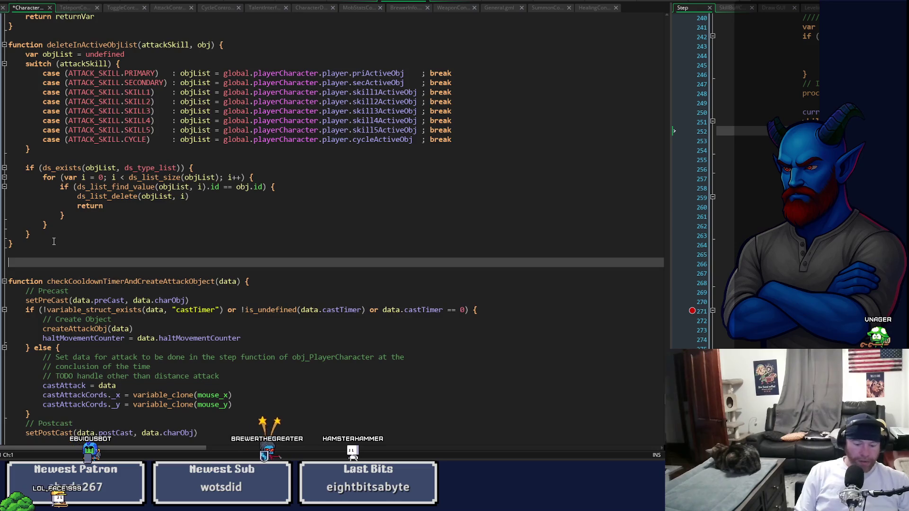
text(function decAttackTotal(attackSkill) {     switch (attackSkill) {         case (ATTACK_SKILL.PRIMARY)   : global.playerCharacter.attackTotal.primary--    ; break         case (ATTACK_SKILL.SECONDARY) : global.playerCharacter.attackTotal.secAttack--  ; break         case (ATTACK_SKILL.SKILL1)    : global.playerCharacter.attackTotal.skill1--     ; break         case (ATTACK_SKILL.SKILL2)    : global.playerCharacter.attackTotal.skill2--     ; break         case (ATTACK_SKILL.SKILL3)    : global.playerCharacter.attackTotal.skill3--     ; break         case (ATTACK_SKILL.SKILL4)    : global.playerCharacter.attackTotal.skill4--     ; break         case (ATTACK_SKILL.SKILL5)    : global.playerCharacter.attackTotal.skill5--     ; break     } })
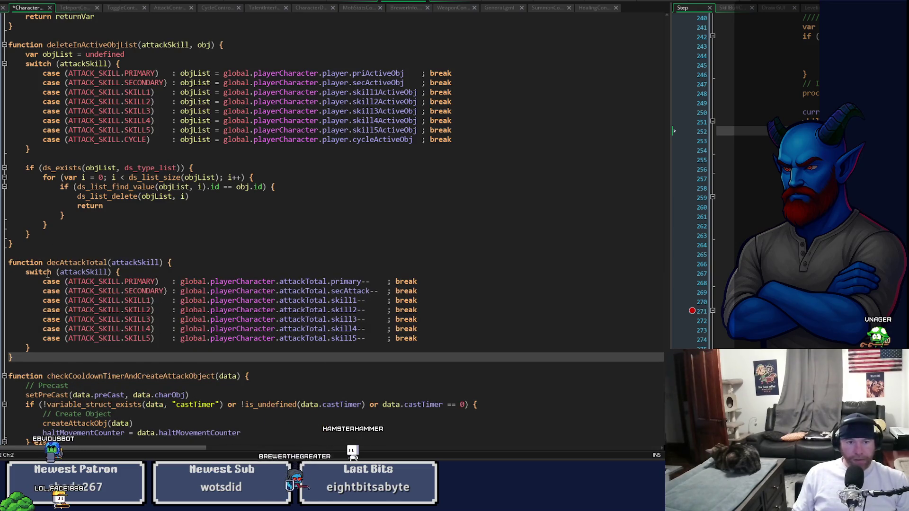
drag(47, 263, 104, 264)
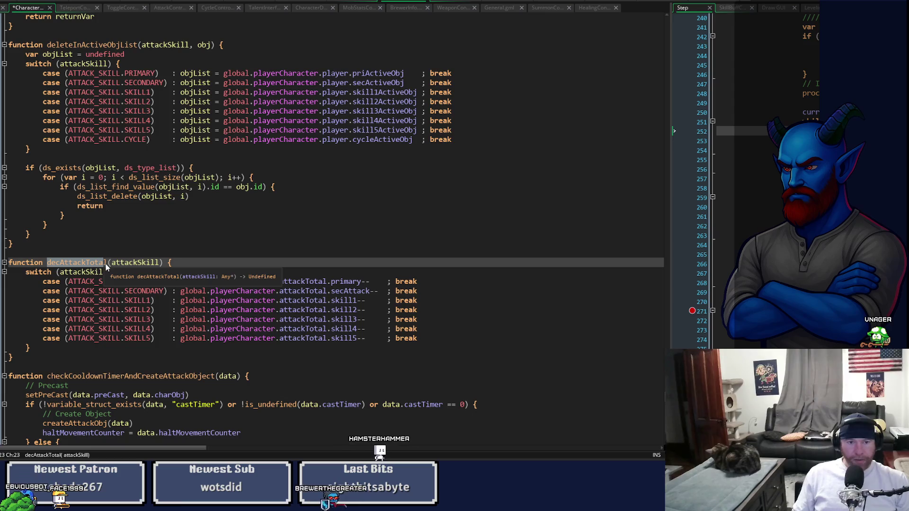
Step: Rename the copy to enableAttackDebuff, then select attackTotal.primary in the PRIMARY case for editing
mouse_move(109, 198)
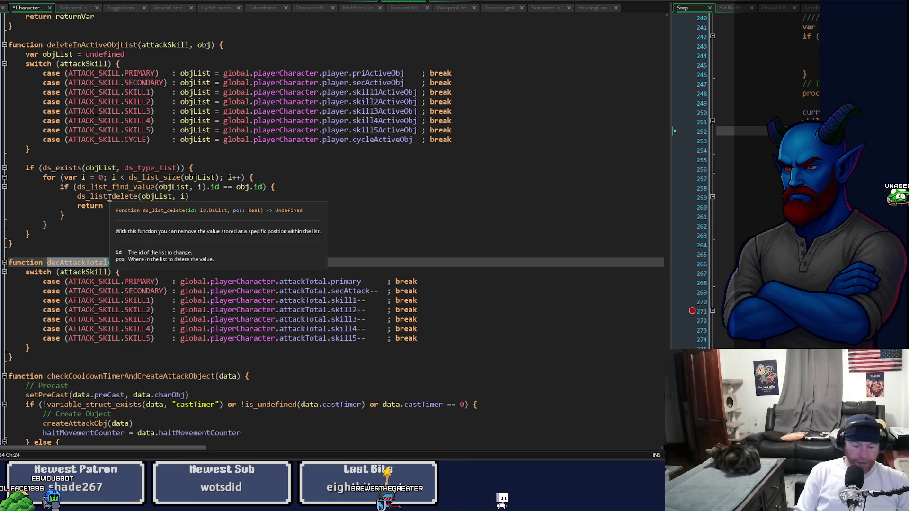
text(enable)
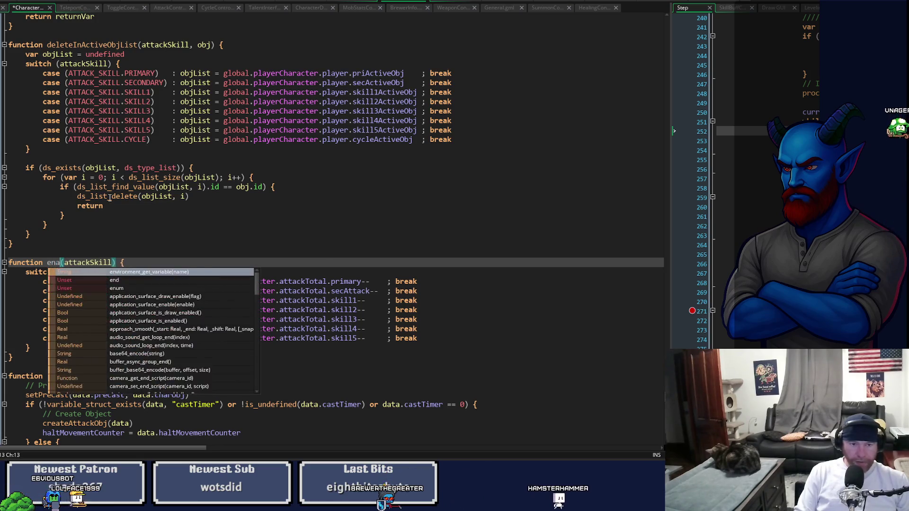
text(AttackDebuff)
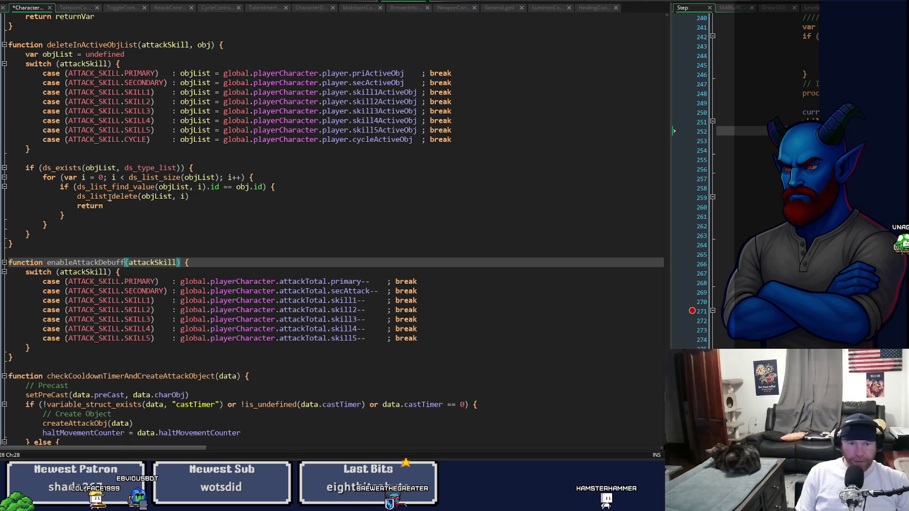
key(Down)
key(Down)
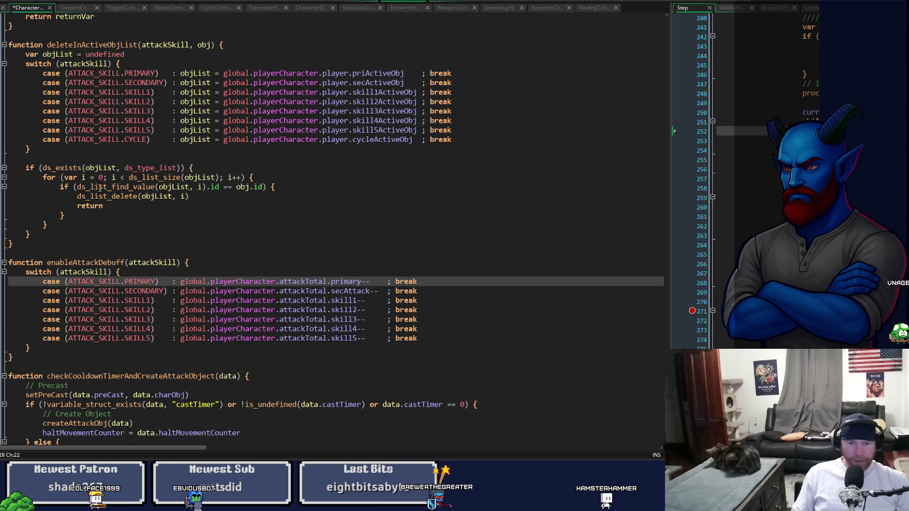
mouse_move(279, 281)
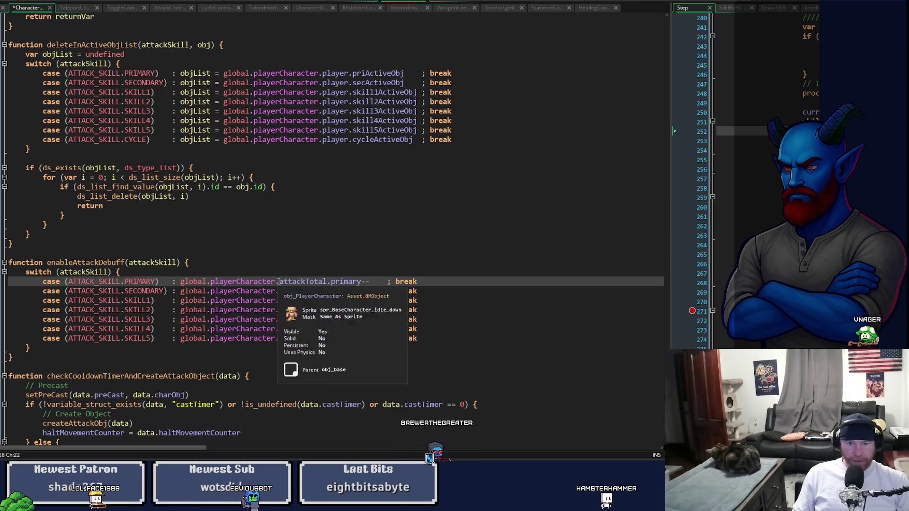
drag(279, 281, 362, 282)
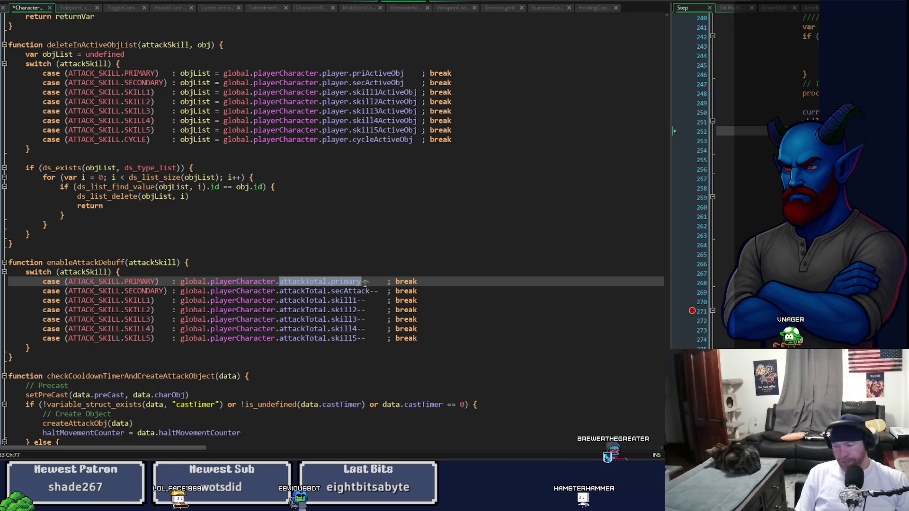
key(Left)
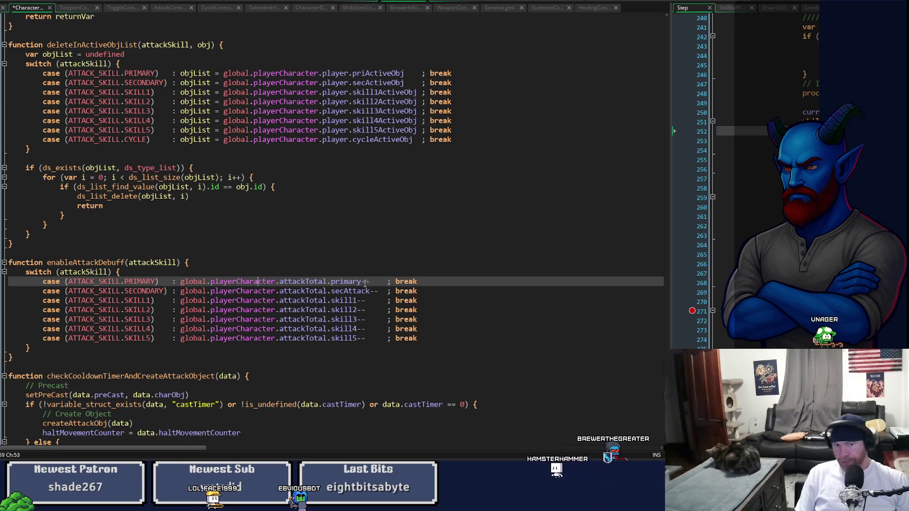
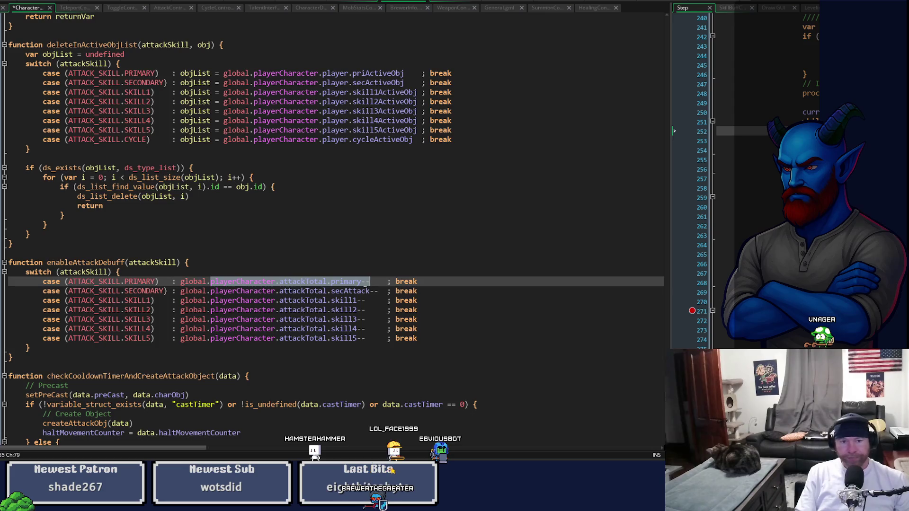
Step: Rewrite the PRIMARY case as global.RunCharacter.priAttack.debuff.active = true, consulting Maddie's debuff setup
text(Run)
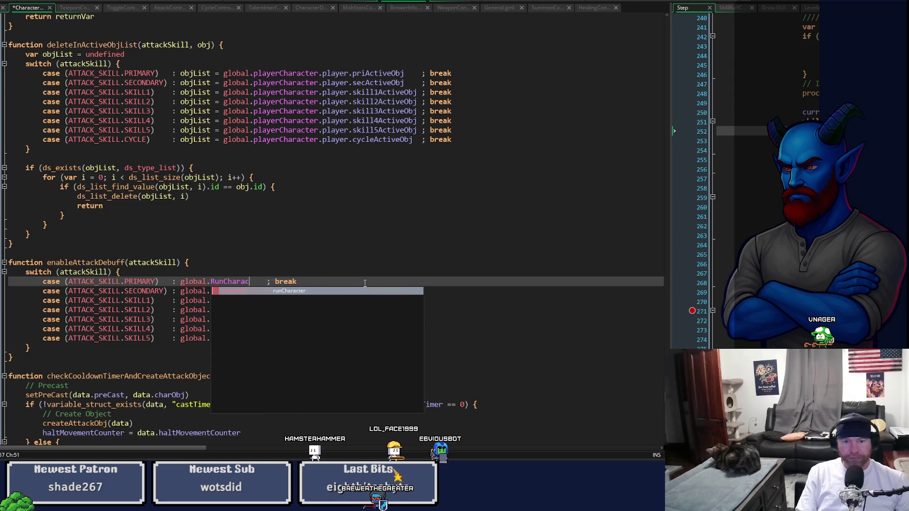
text(ter.priAttack)
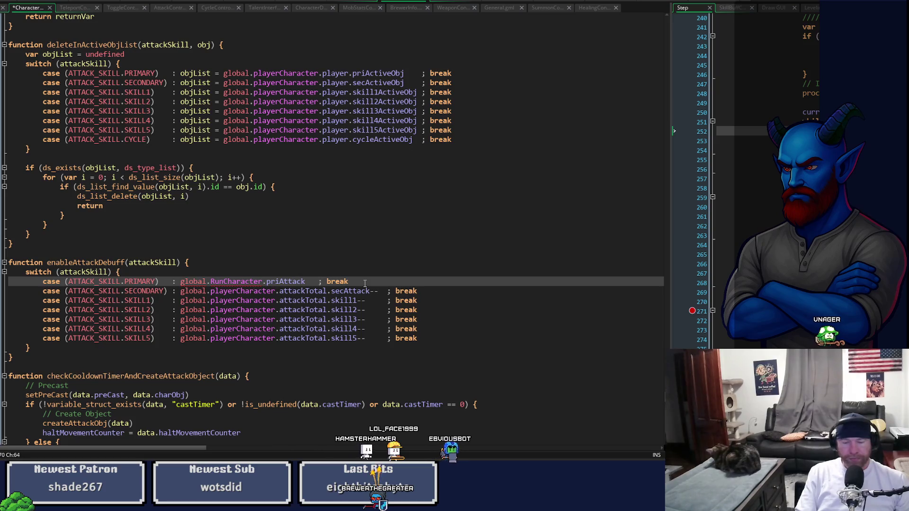
text(debuff)
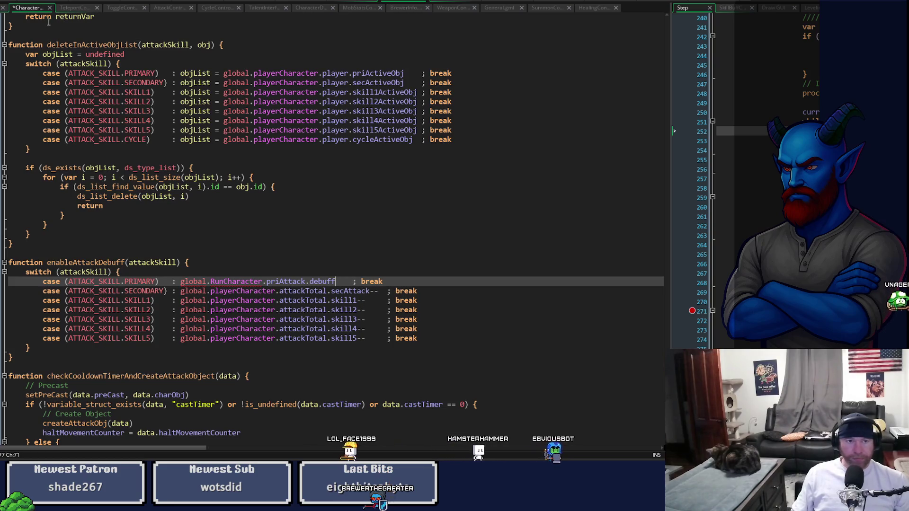
click(346, 1)
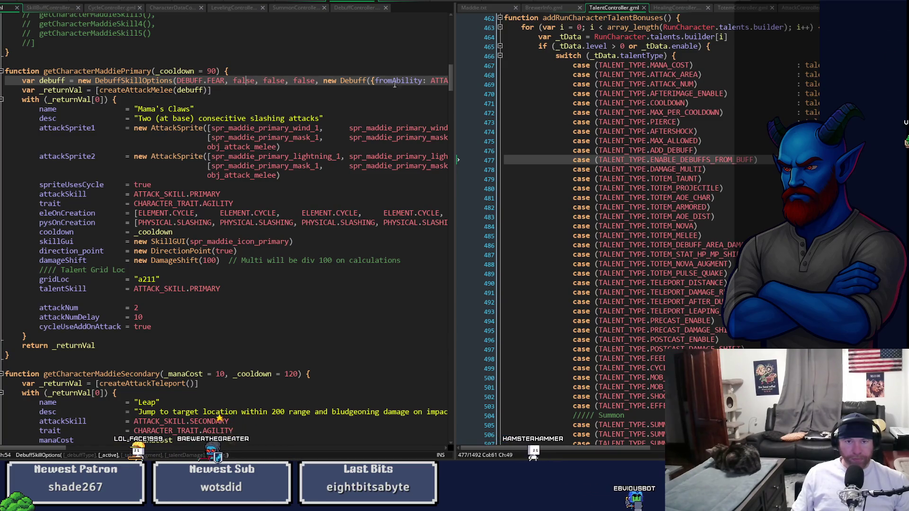
click(286, 3)
click(396, 2)
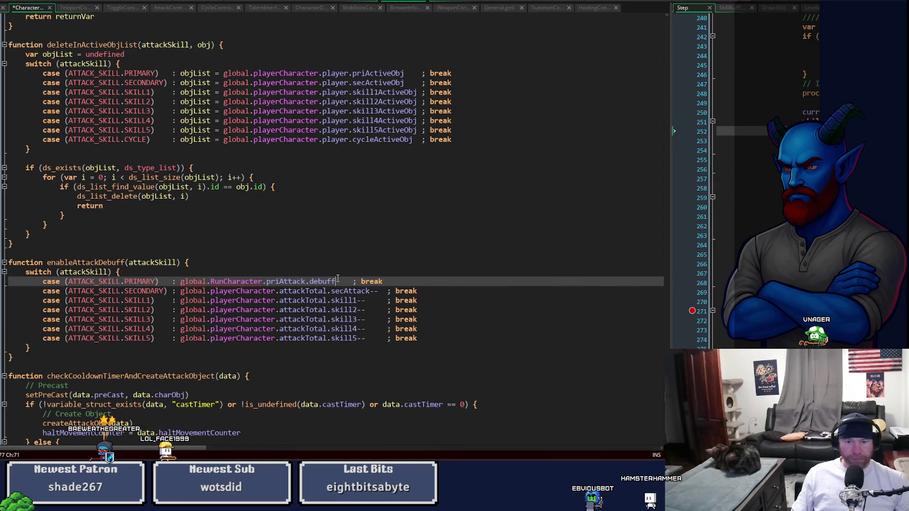
text(.acti)
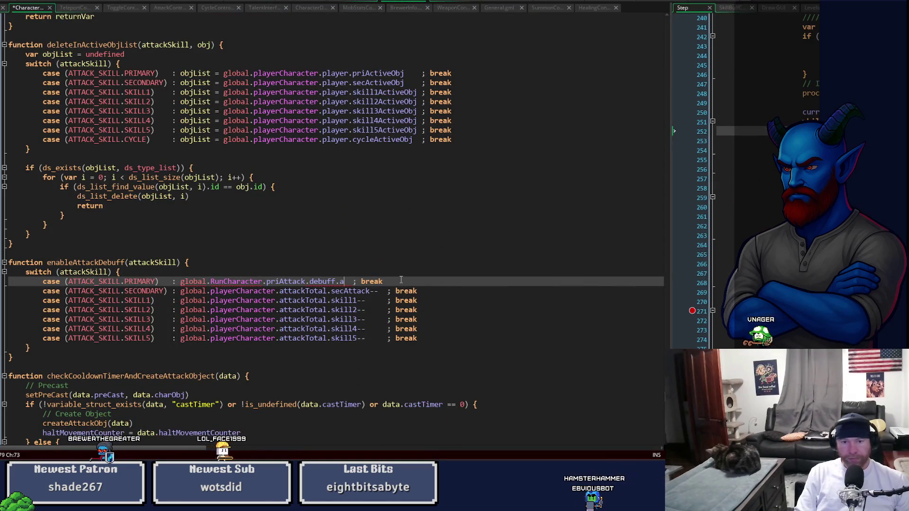
text(ve)
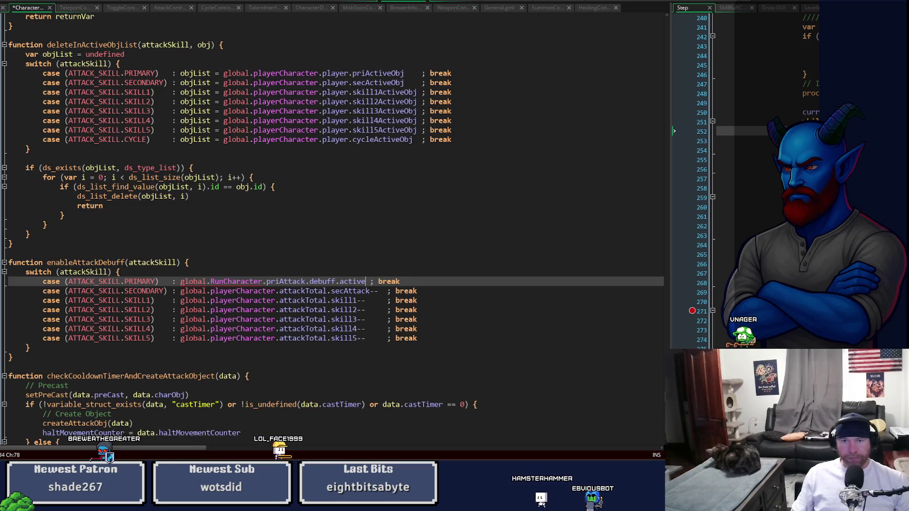
click(405, 4)
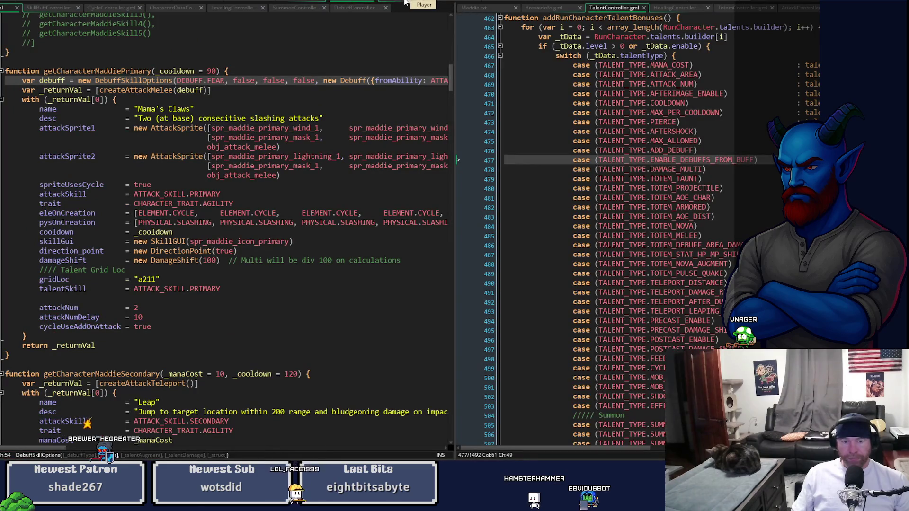
click(405, 4)
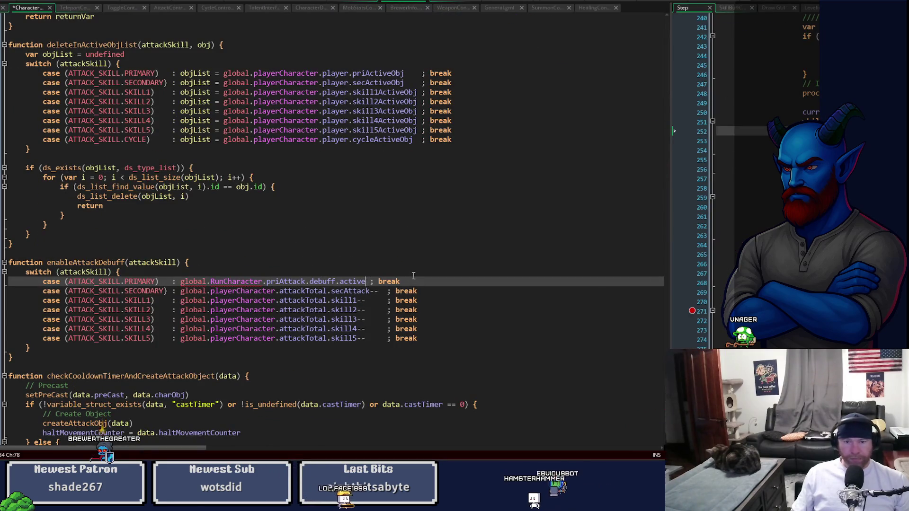
text(= true)
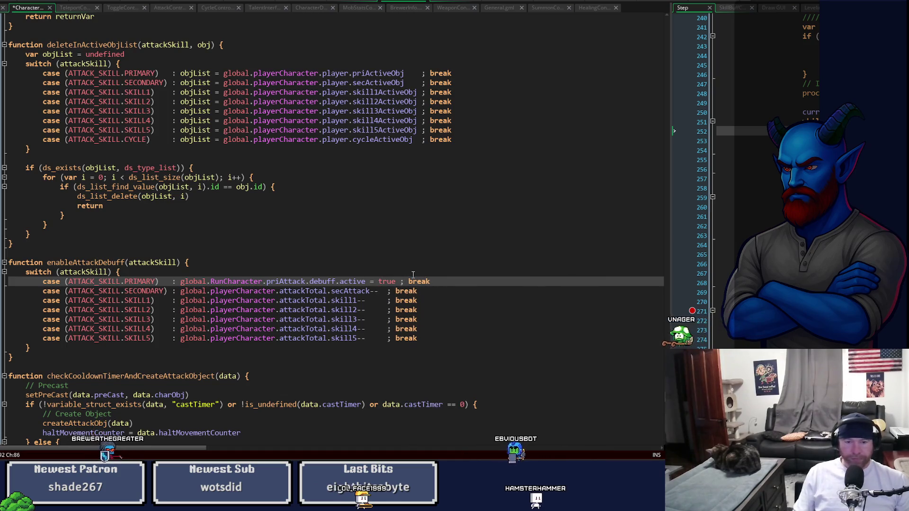
drag(181, 281, 396, 281)
key(ctrl+c)
mouse_move(180, 291)
mouse_down()
mouse_move(328, 309)
mouse_move(345, 290)
mouse_move(377, 291)
mouse_up()
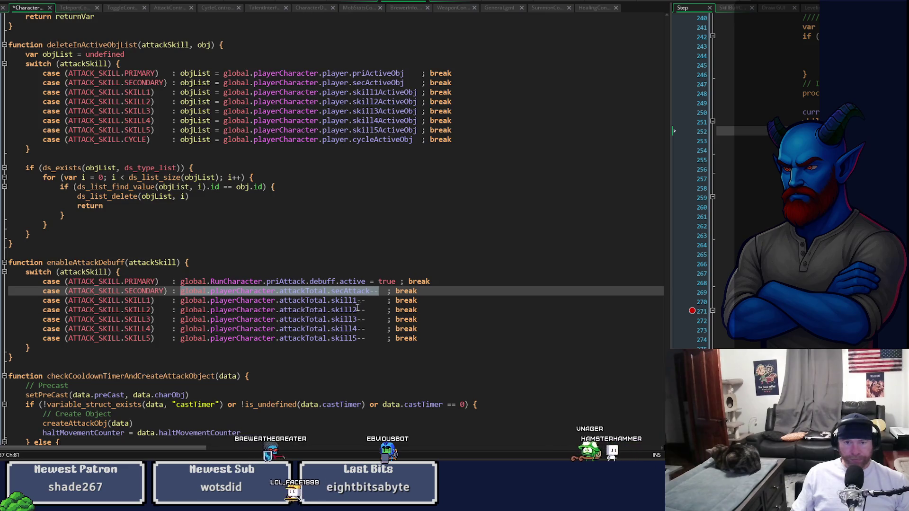
Step: Paste the debuff.active = true expression over the SECONDARY and SKILL1–SKILL5 cases
key(ctrl+v)
mouse_move(180, 300)
mouse_down()
mouse_move(326, 319)
mouse_move(379, 300)
mouse_up()
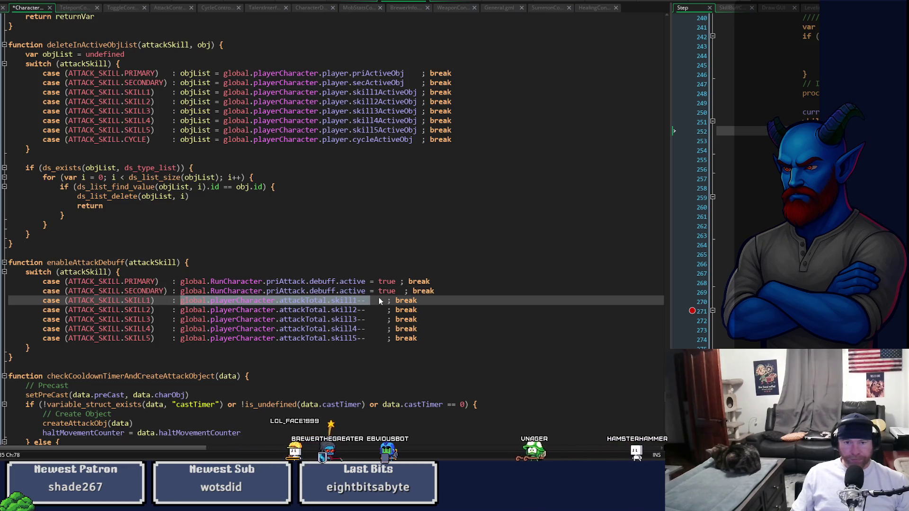
key(ctrl+v)
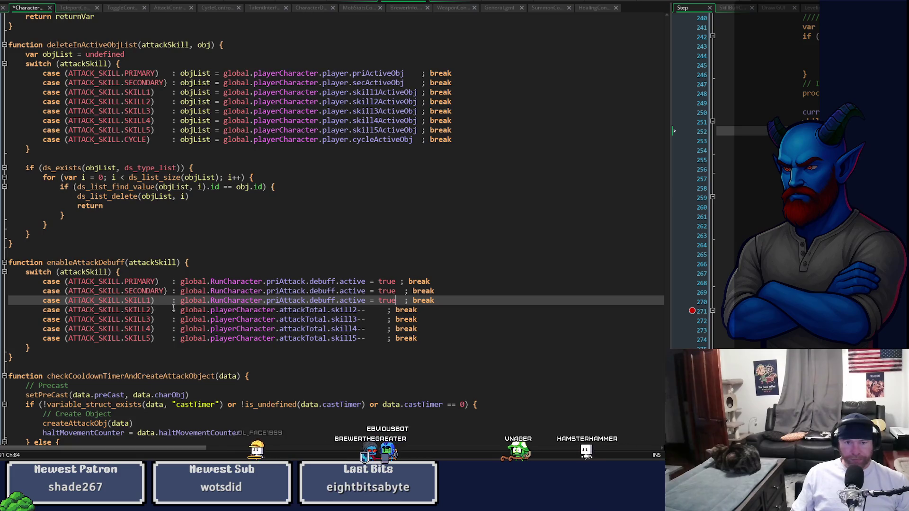
drag(180, 310, 256, 311)
key(ctrl+v)
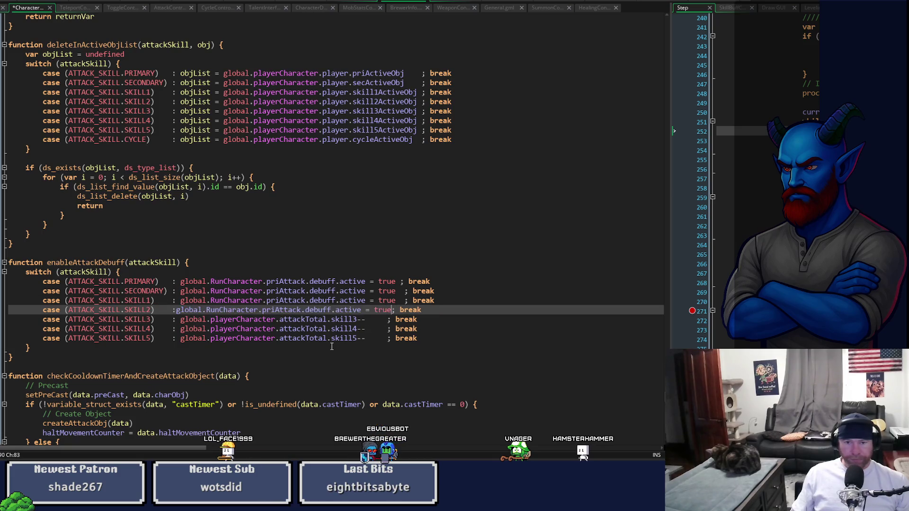
double_click(182, 320)
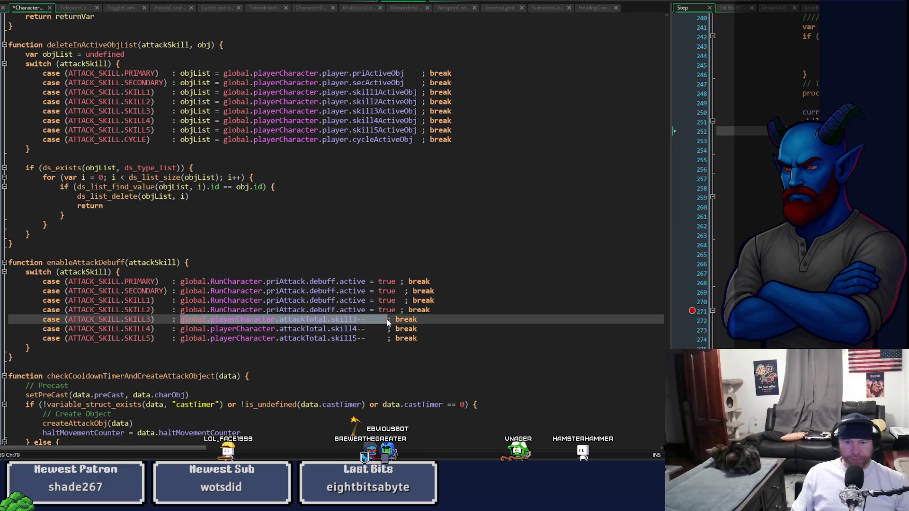
key(ctrl+v)
drag(181, 329, 387, 334)
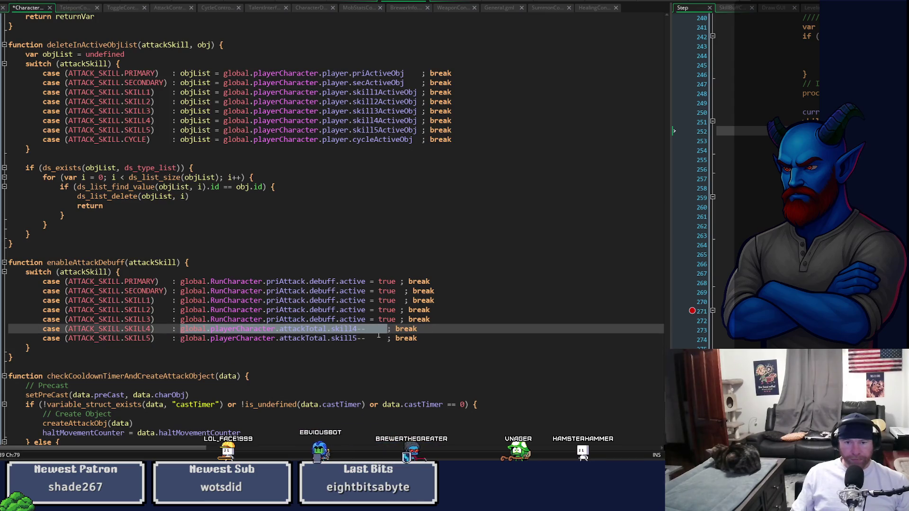
key(ctrl+v)
drag(180, 339, 387, 339)
key(ctrl+v)
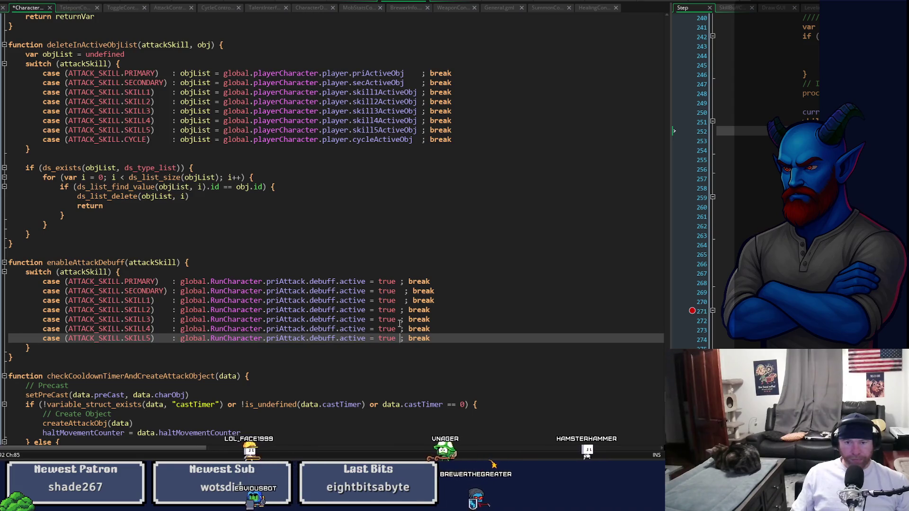
Step: Tidy spacing and change priAttack to secAttack for SECONDARY and skillList[0] for SKILL1
key(Up)
key(Up)
key(Up)
key(Delete)
key(Up)
key(Delete)
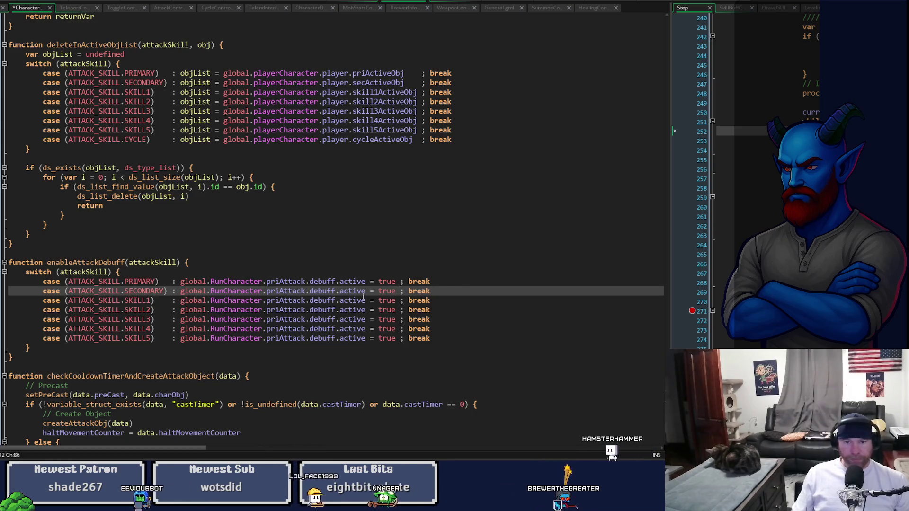
drag(267, 291, 280, 290)
text(sec)
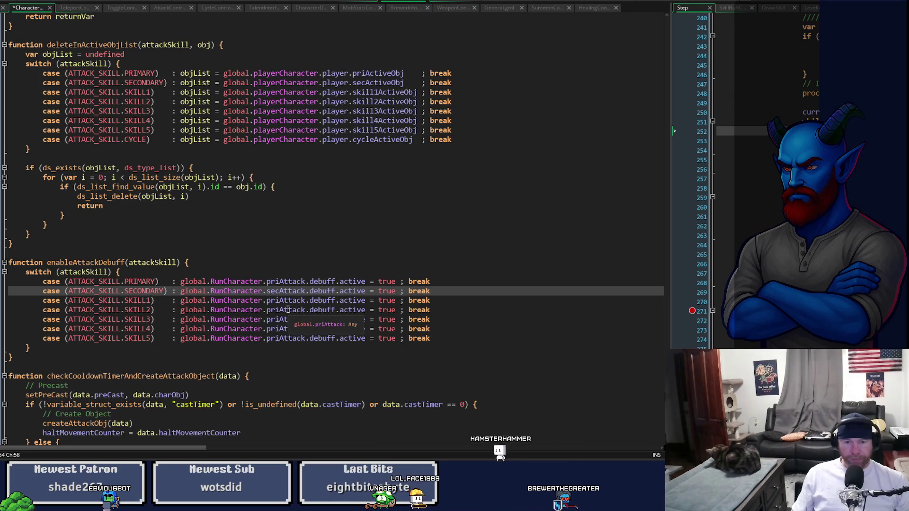
drag(267, 300, 306, 300)
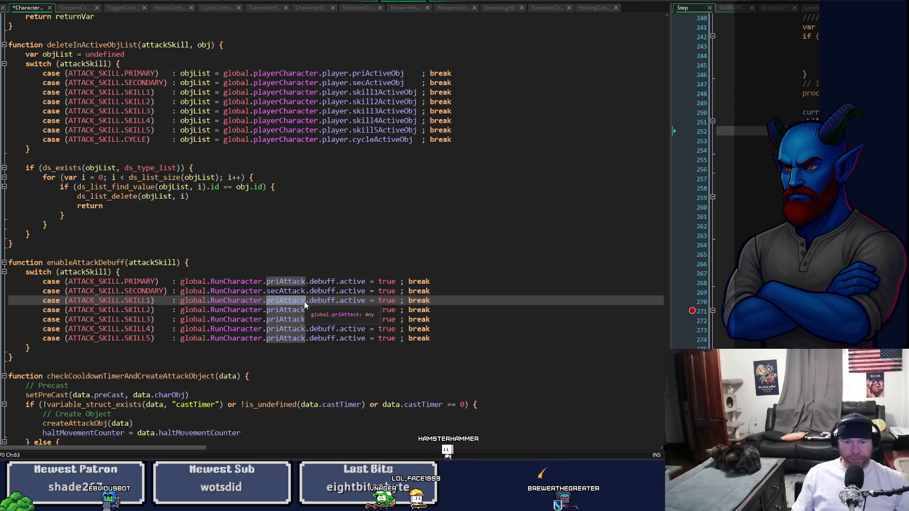
text(skillList)
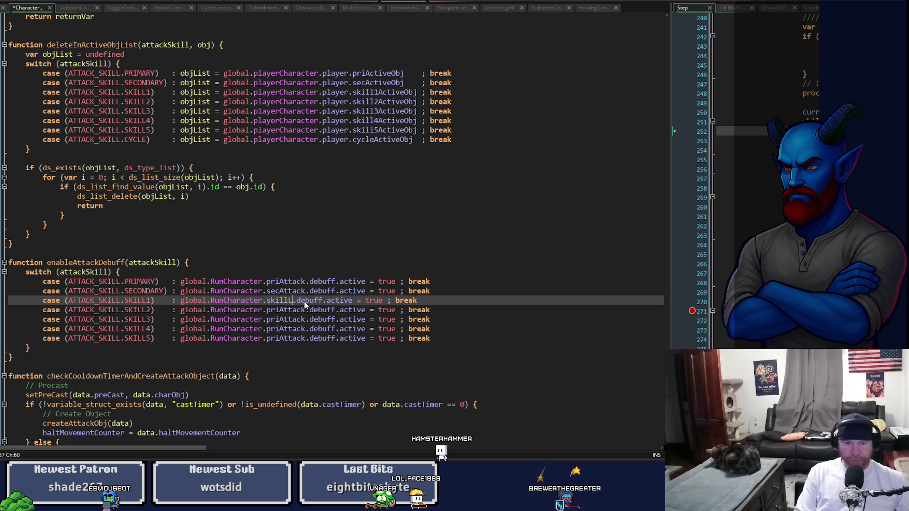
text([0])
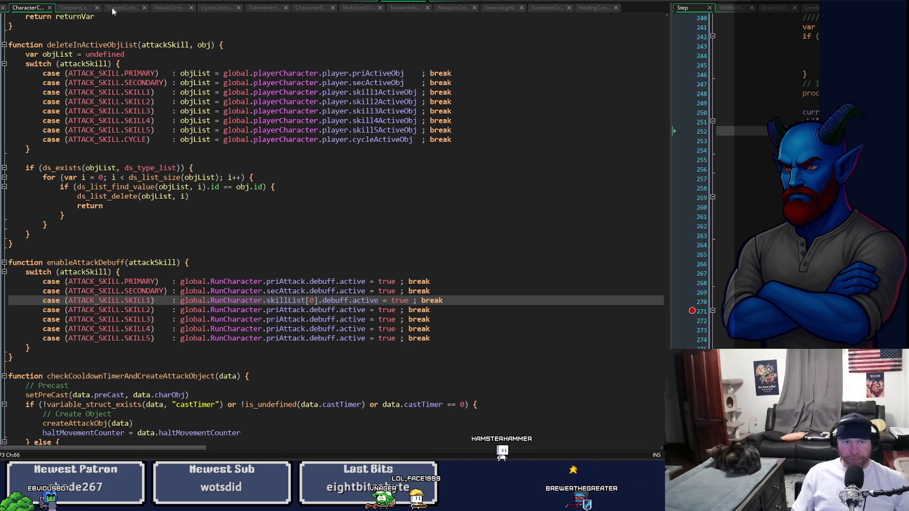
click(76, 8)
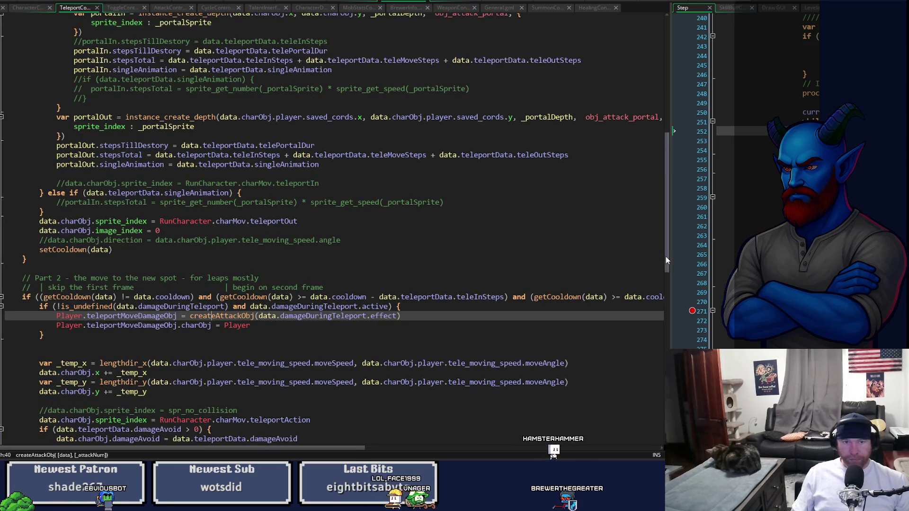
click(17, 8)
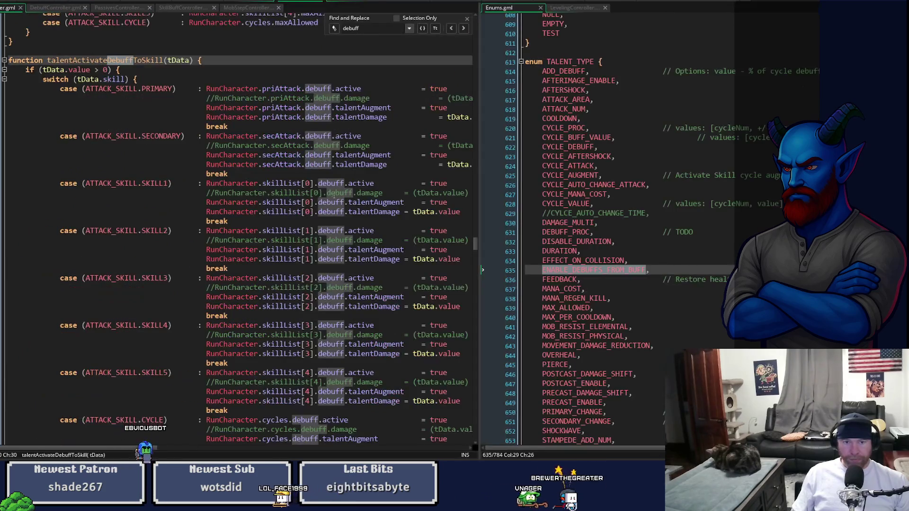
drag(476, 247, 476, 257)
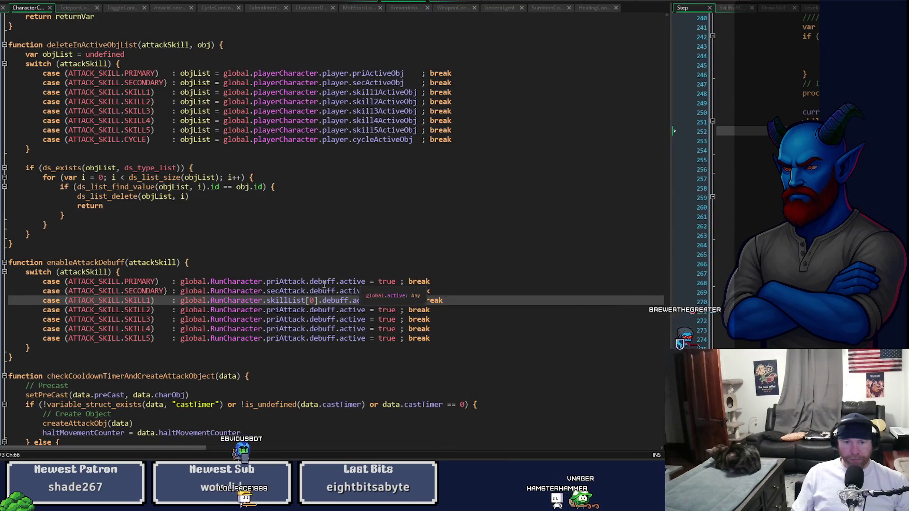
Step: Replace priAttack with skillList[0] on the SKILL2 through SKILL5 lines
drag(268, 300, 319, 301)
key(ctrl+c)
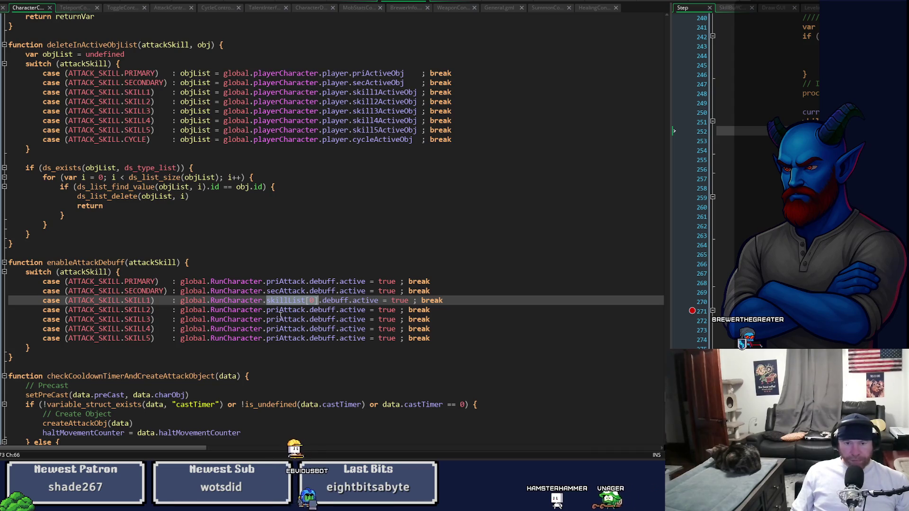
double_click(284, 310)
key(ctrl+v)
double_click(284, 320)
key(ctrl+v)
click(283, 329)
double_click(284, 328)
key(ctrl+v)
double_click(284, 339)
key(ctrl+v)
Step: Renumber the SKILL2–SKILL5 indices to skillList[1] through skillList[4]
click(315, 310)
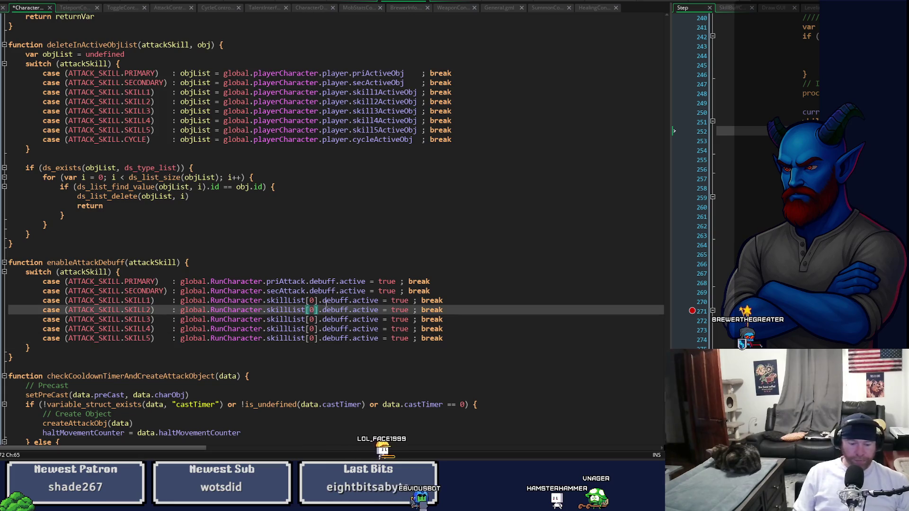
key(Down)
key(Down)
key(BackSpace)
text(3)
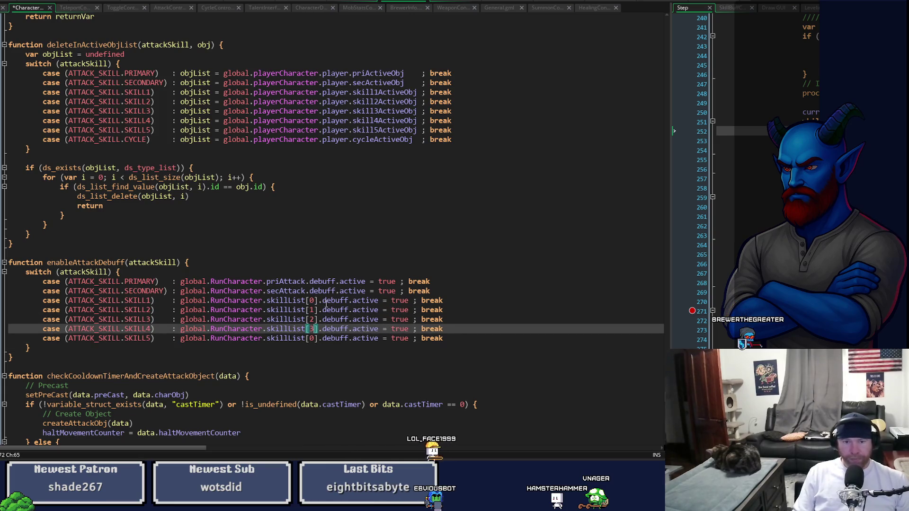
key(Down)
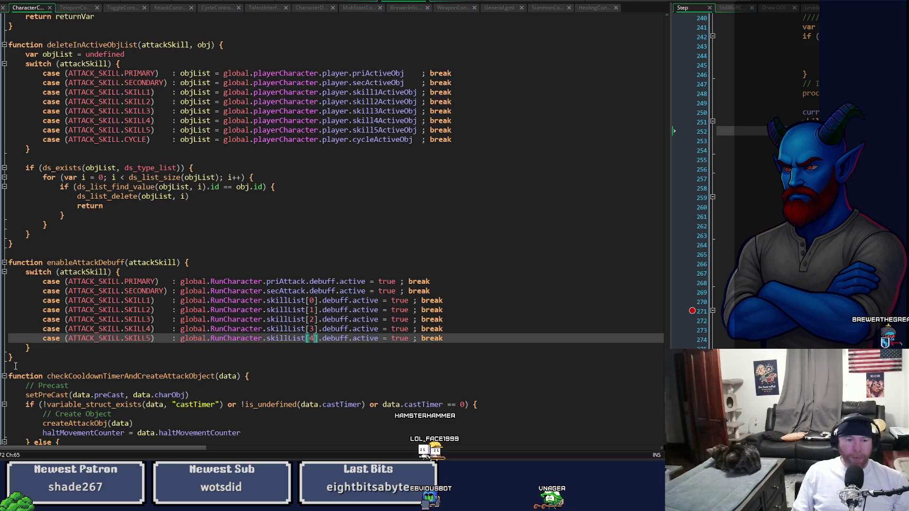
Step: Select the entire enableAttackDebuff function for copying
key(Down)
key(Down)
key(shift+Up)
key(shift+Up)
key(shift+Up)
key(shift+Home)
key(ctrl+c)
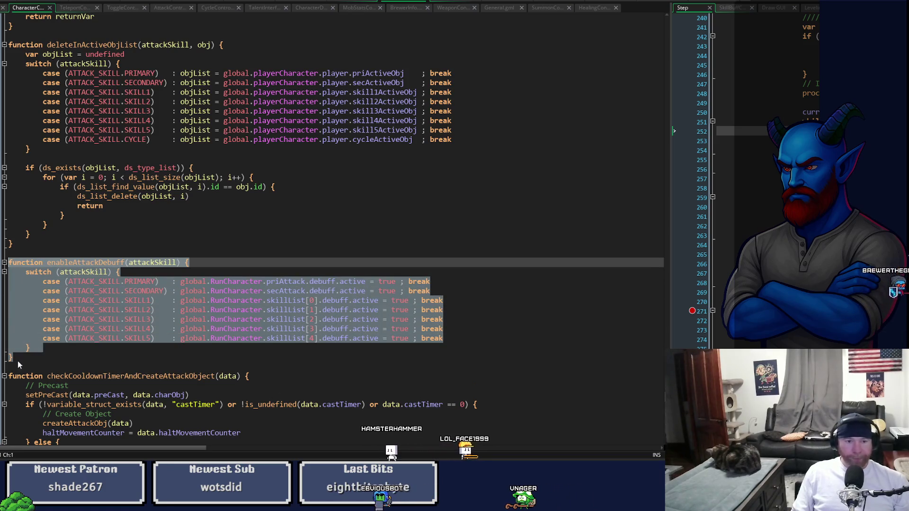
Step: Paste a copy of the function below and rename it disableAttackDebuff
key(Right)
key(Return)
key(ctrl+v)
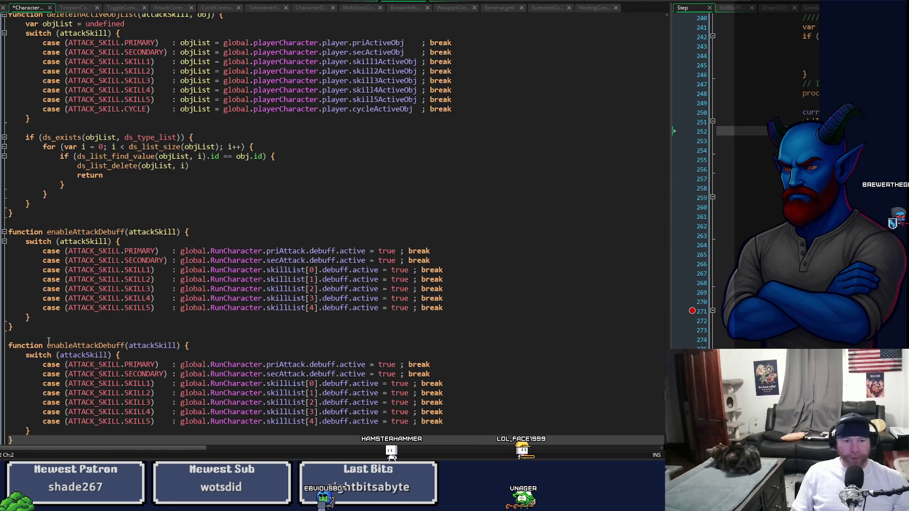
drag(47, 346, 72, 352)
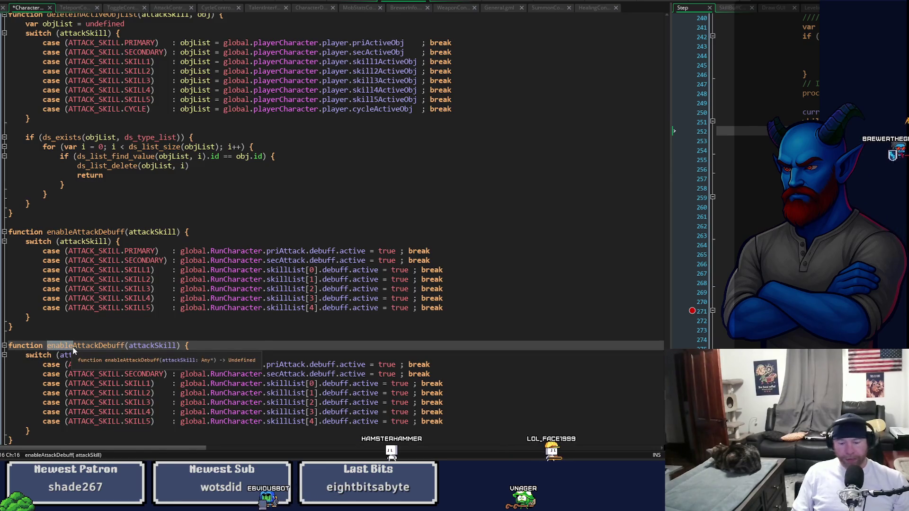
text(dis)
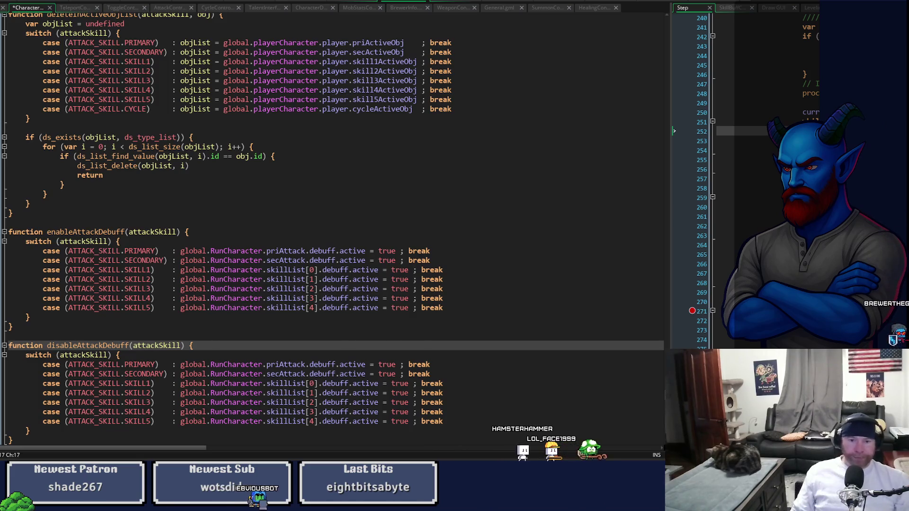
Step: Change true to false in every case of disableAttackDebuff
double_click(387, 365)
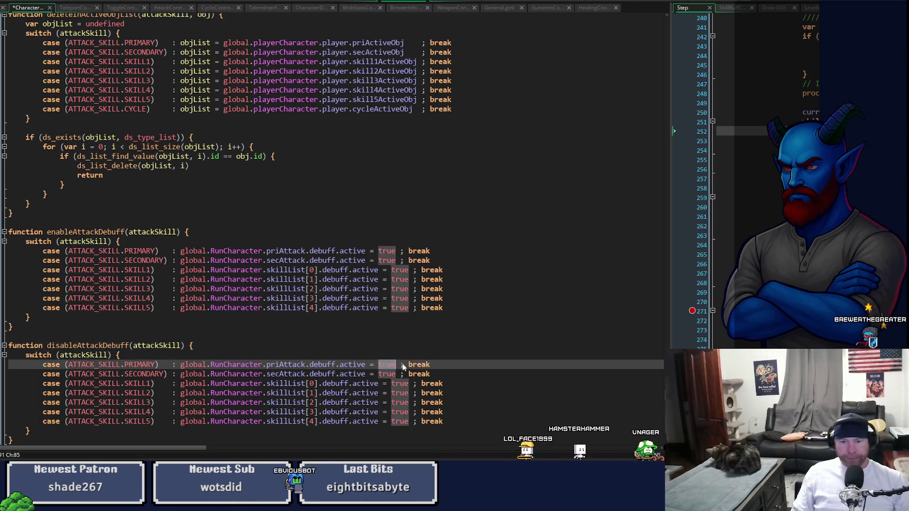
text(false)
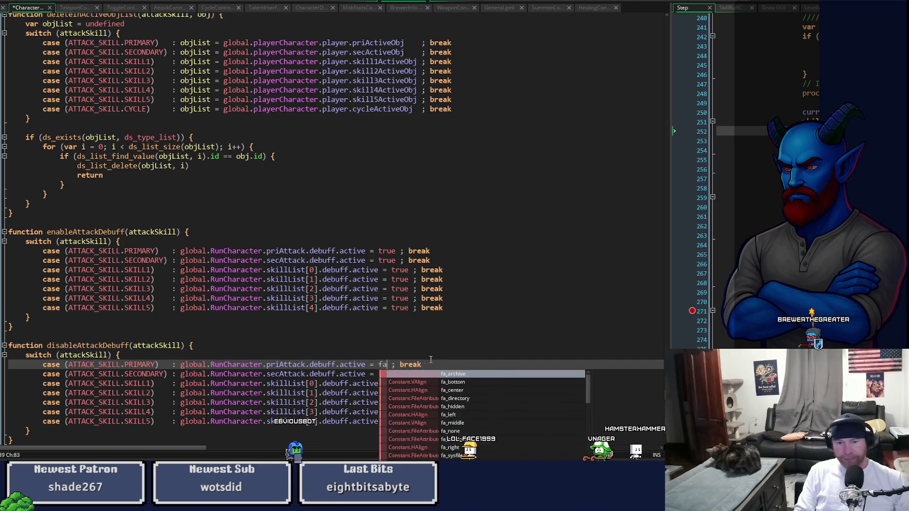
click(391, 364)
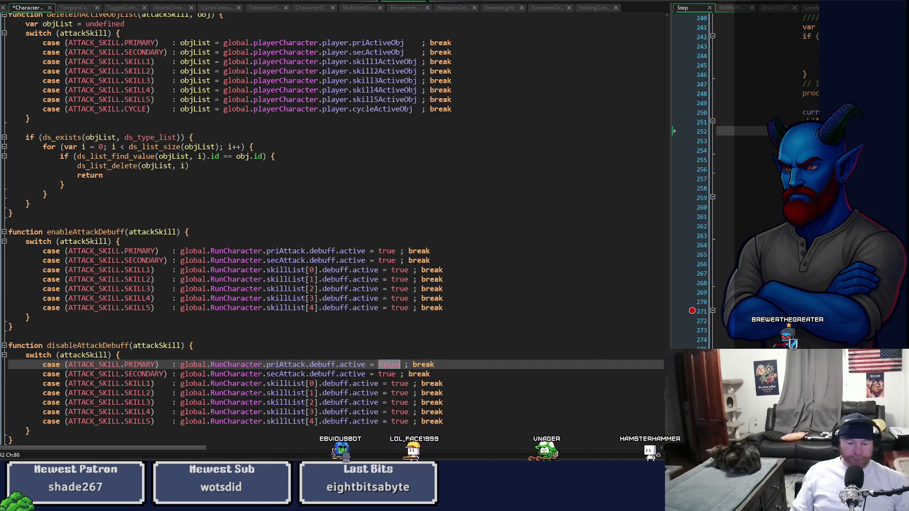
key(ctrl+c)
double_click(387, 374)
key(ctrl+v)
double_click(400, 383)
key(ctrl+v)
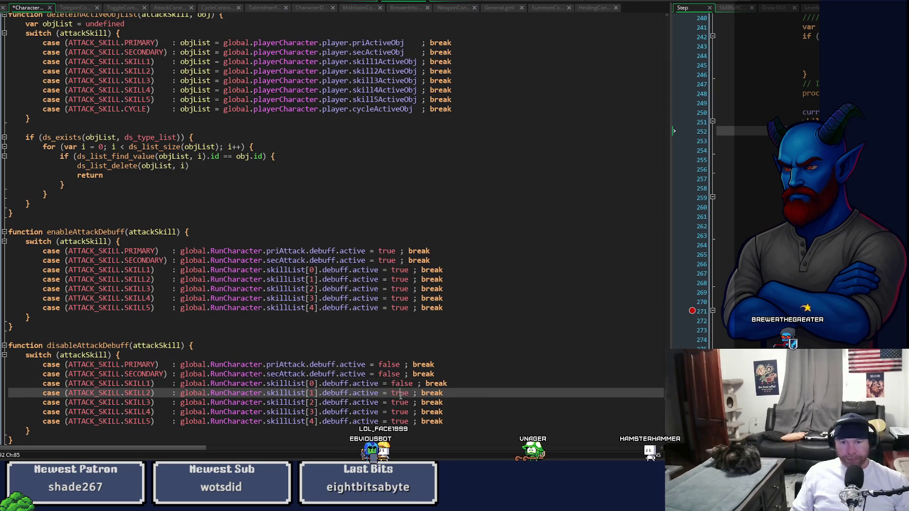
double_click(400, 393)
key(ctrl+v)
click(400, 402)
double_click(399, 412)
key(ctrl+v)
double_click(398, 421)
key(ctrl+v)
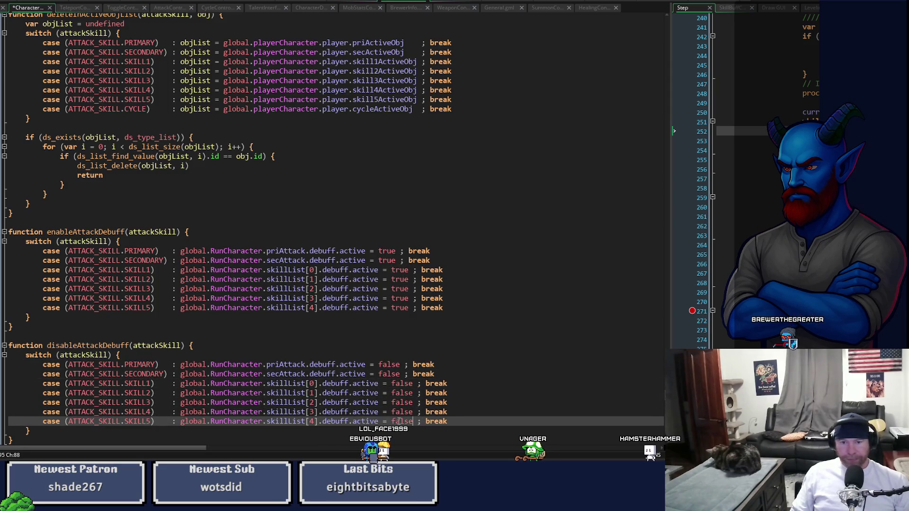
Step: Align the = signs and break statements in both functions' cases
click(405, 374)
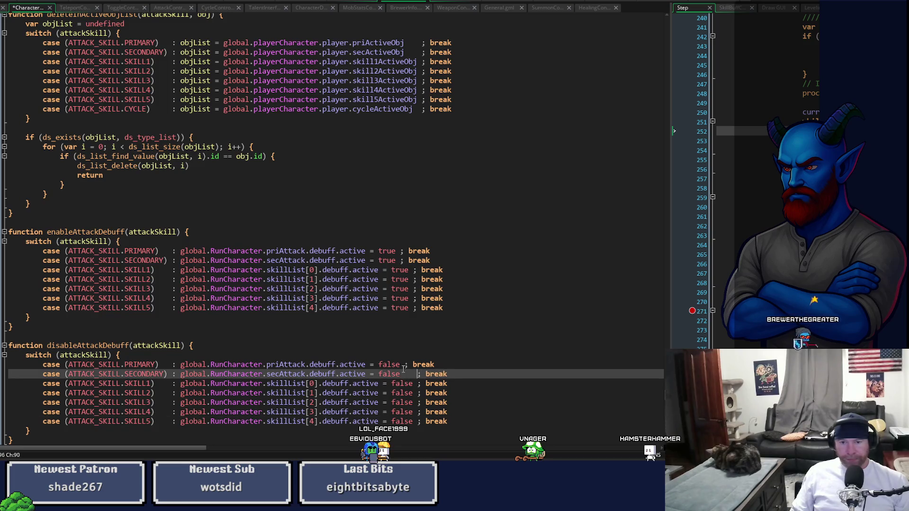
click(404, 365)
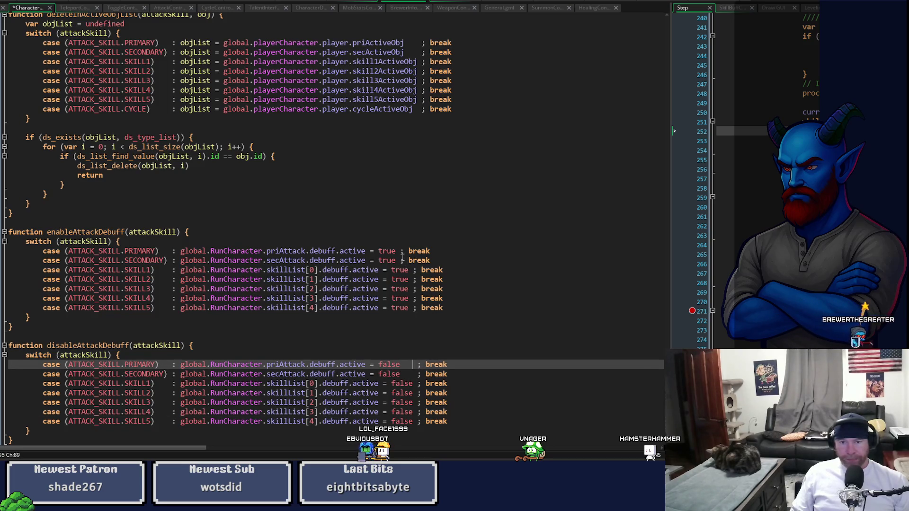
click(402, 257)
click(400, 251)
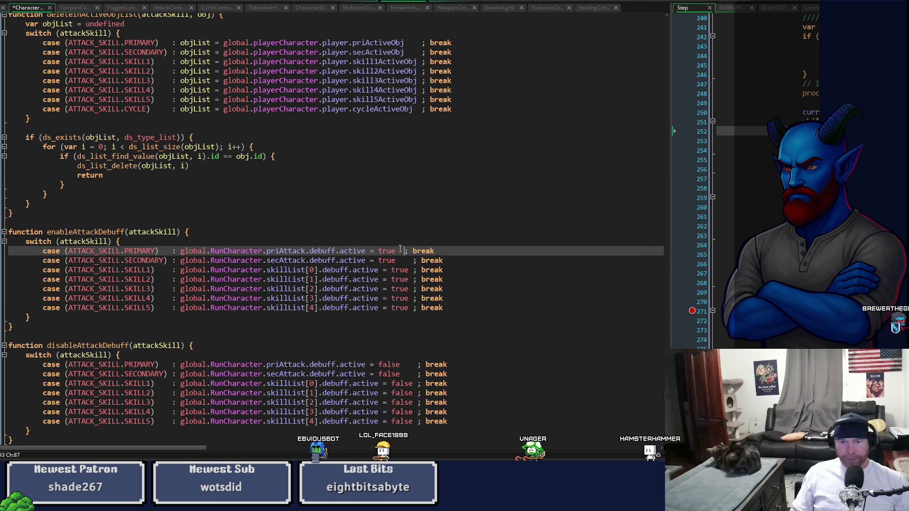
click(370, 260)
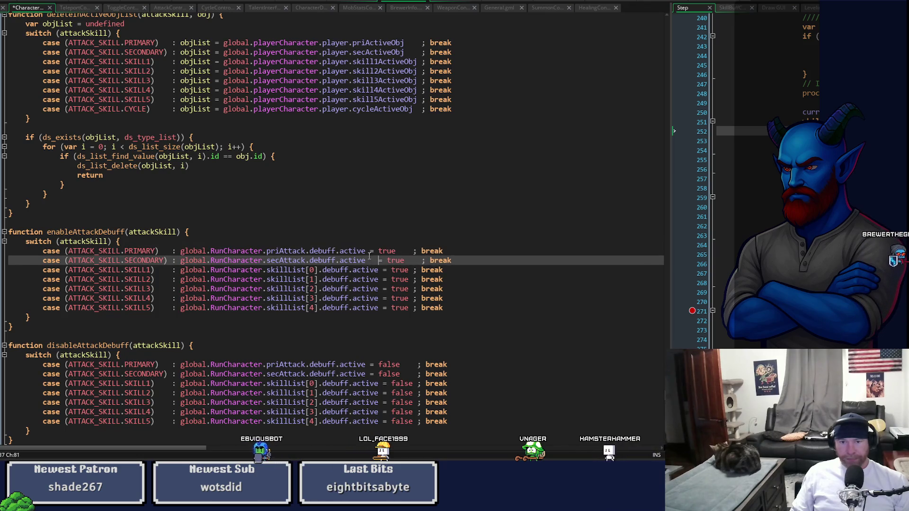
drag(371, 260, 371, 251)
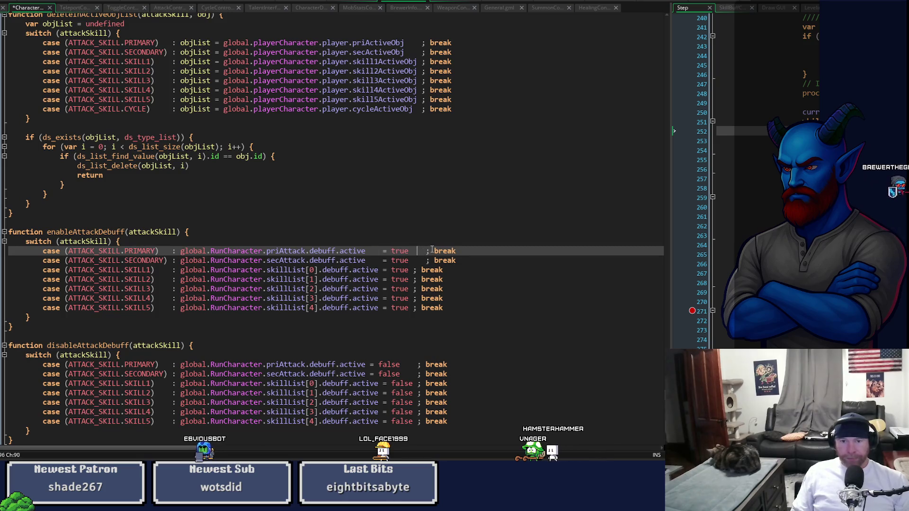
click(425, 251)
key(BackSpace)
key(BackSpace)
key(BackSpace)
key(Down)
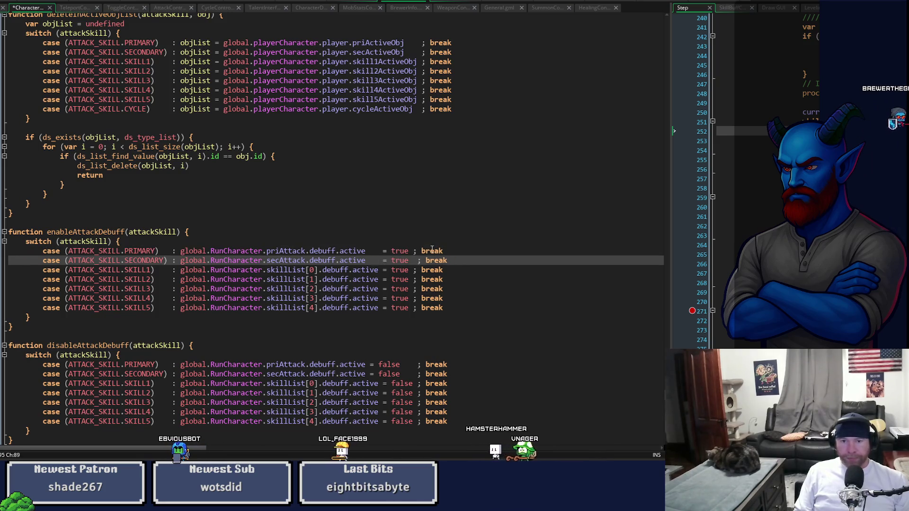
key(Delete)
key(Delete)
key(Delete)
key(Down)
key(Down)
key(Down)
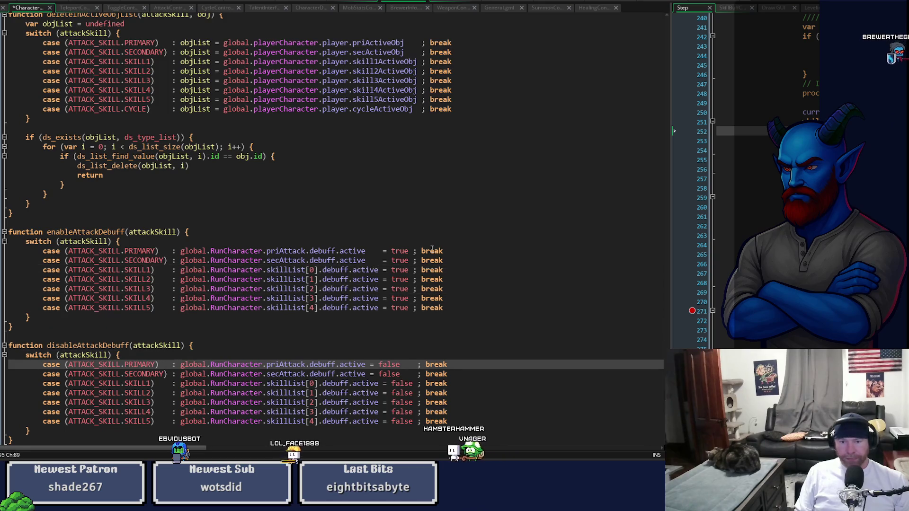
key(Down)
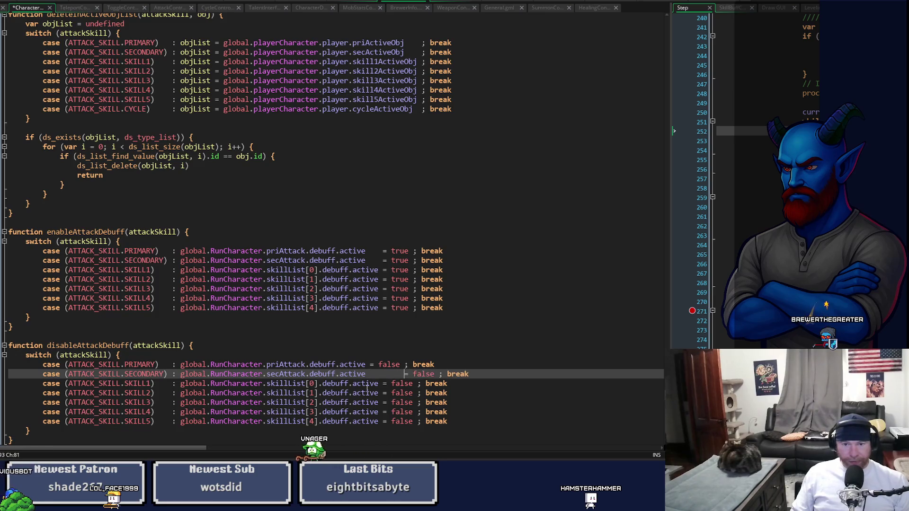
key(BackSpace)
key(Delete)
key(Delete)
key(Right)
key(Up)
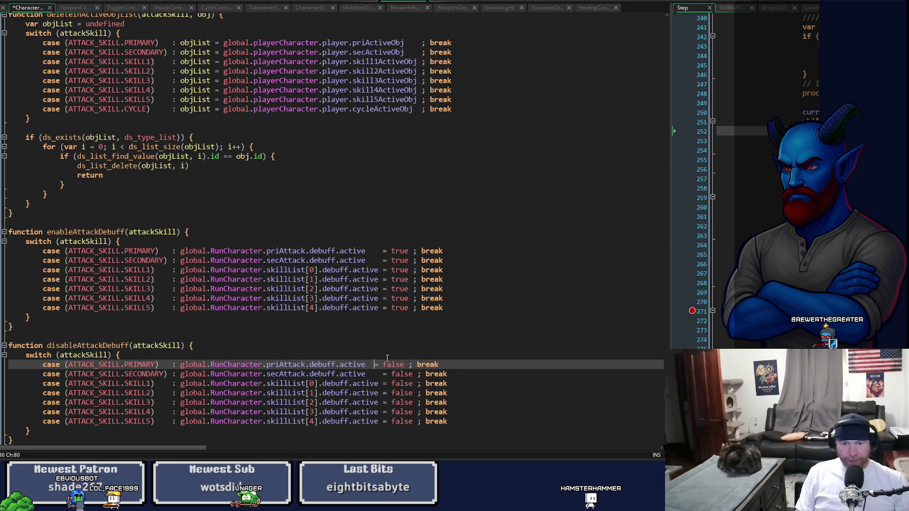
Step: Save the script and copy the enableAttackDebuff(attackSkill) call signature
key(ctrl+s)
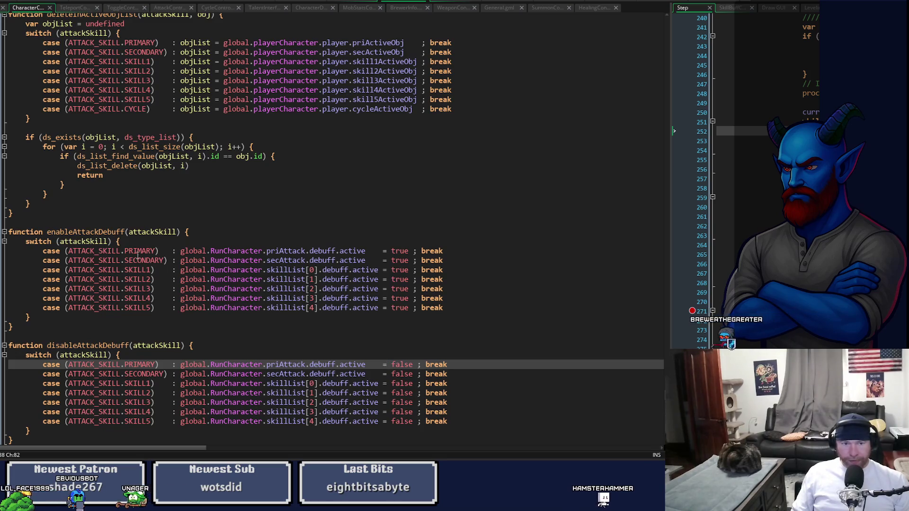
drag(47, 232, 193, 236)
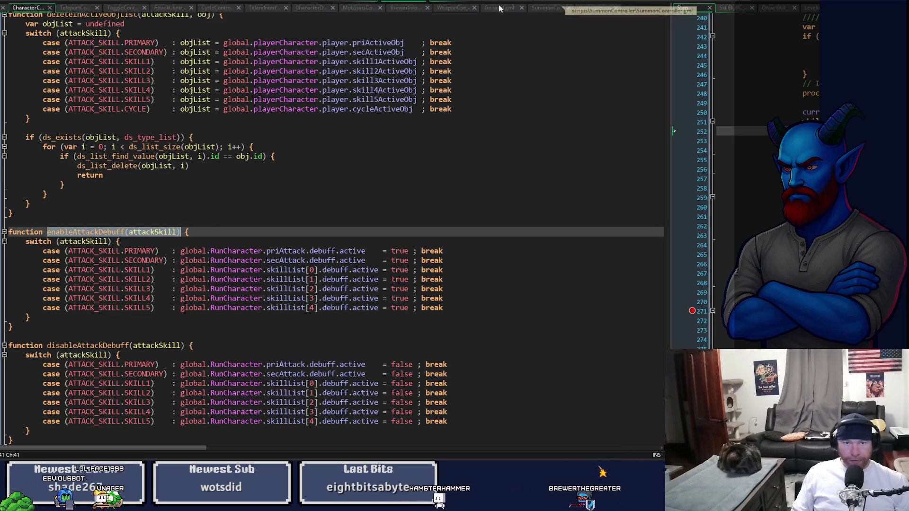
click(280, 2)
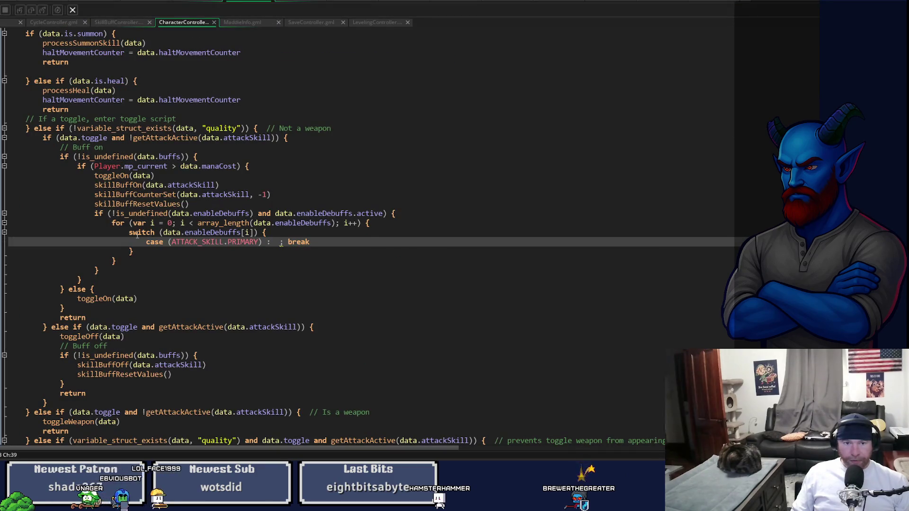
Step: Replace the switch stub with enableAttackDebuff(data.enableDebuffs[i]) inside the loop
drag(135, 255, 130, 235)
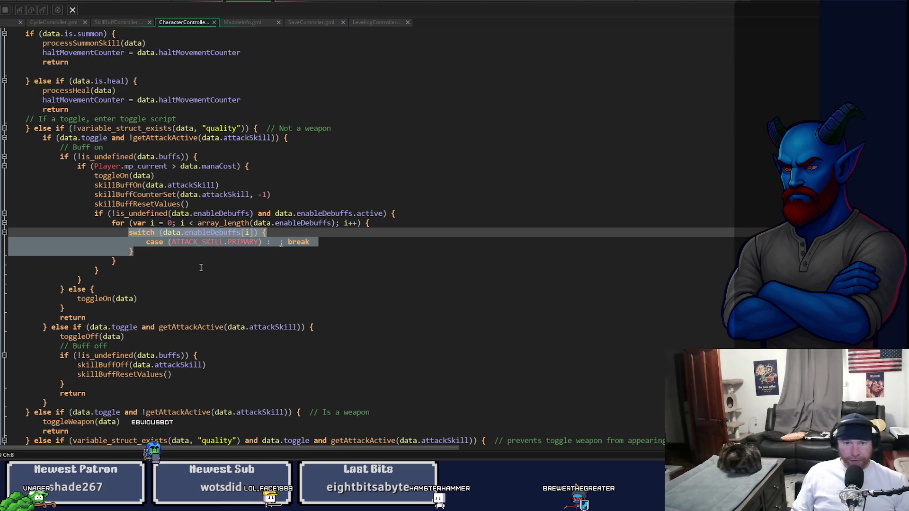
key(ctrl+v)
double_click(229, 232)
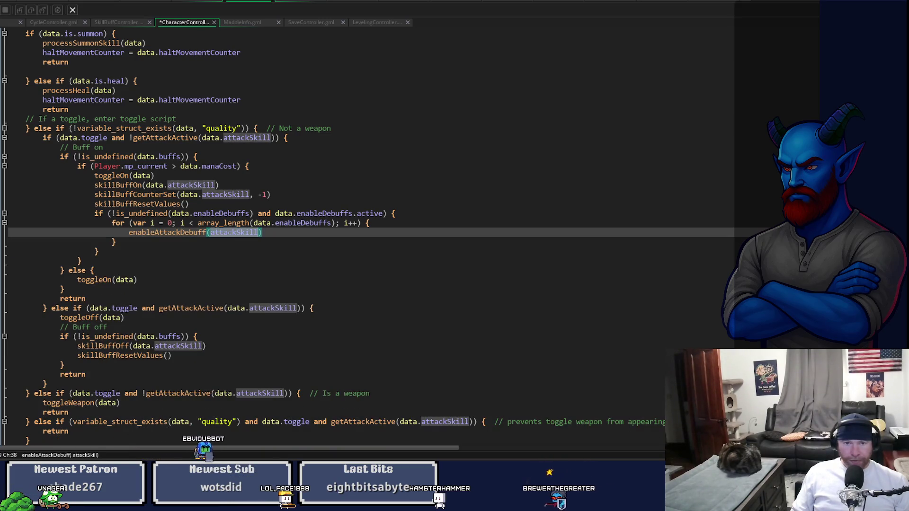
text(data.)
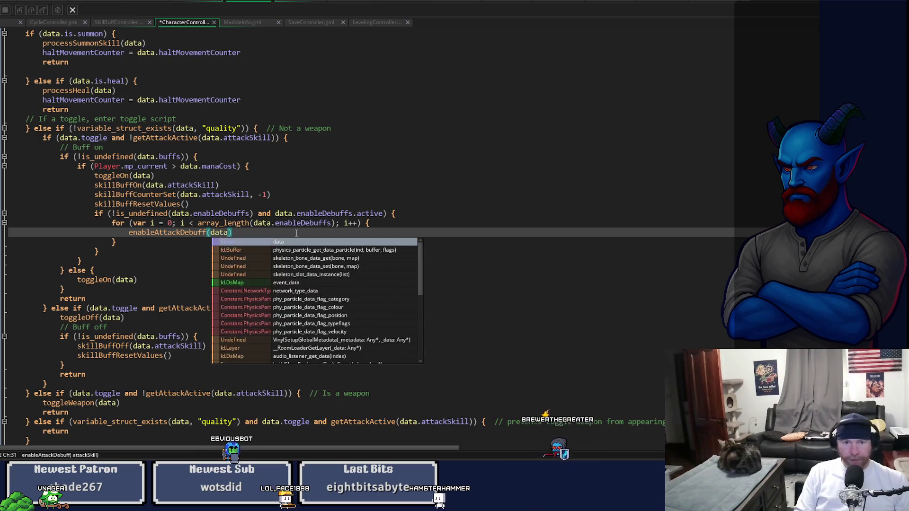
text(enableDebuffs)
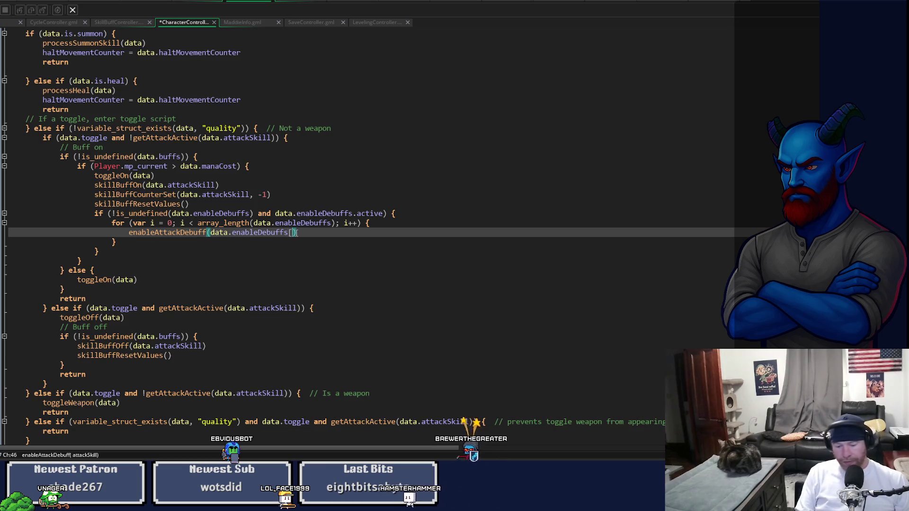
text([i])
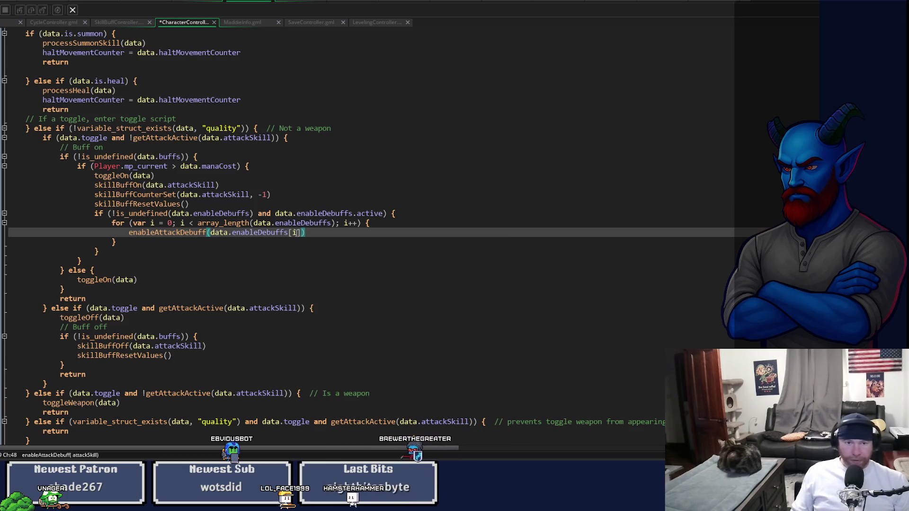
Step: Copy the enableDebuffs check and loop for reuse in the buff-off branch
mouse_move(104, 253)
mouse_down()
mouse_move(119, 232)
mouse_move(97, 214)
mouse_up()
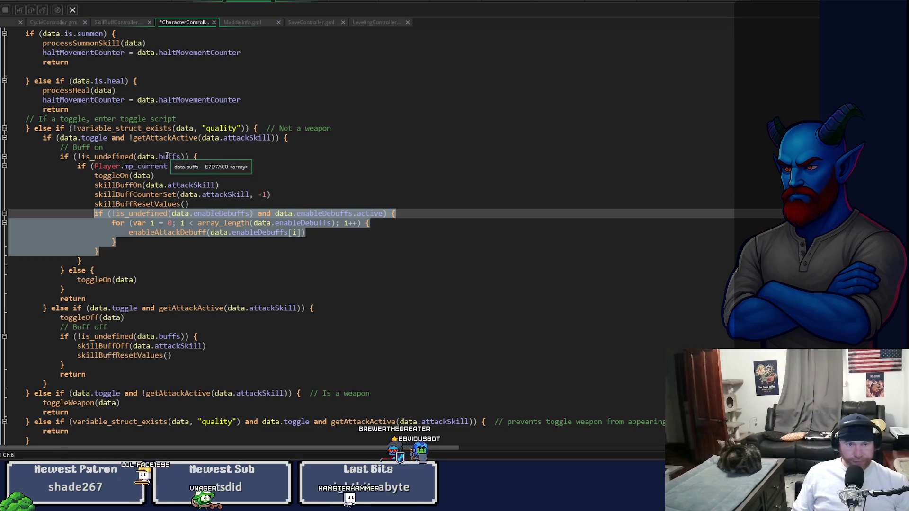
click(177, 157)
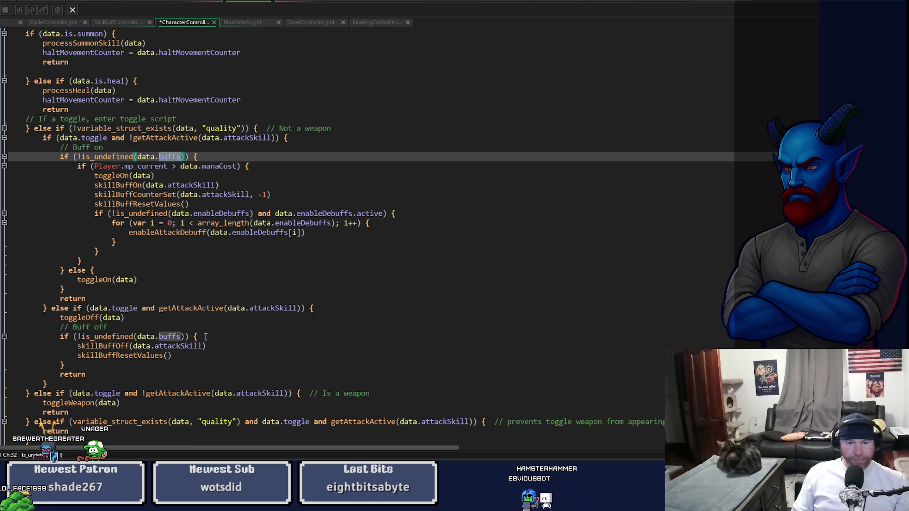
click(207, 356)
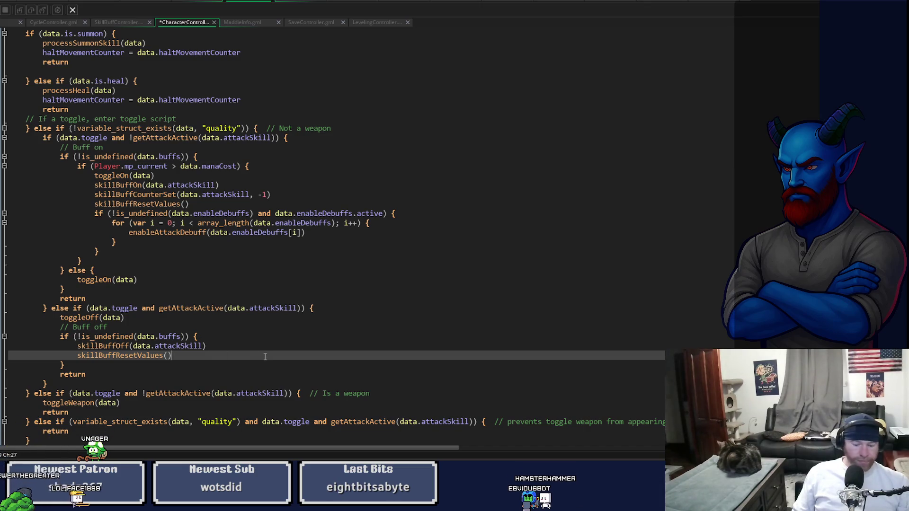
Step: Paste the enableDebuffs block after skillBuffResetValues() and outdent its for loop
key(Return)
key(ctrl+v)
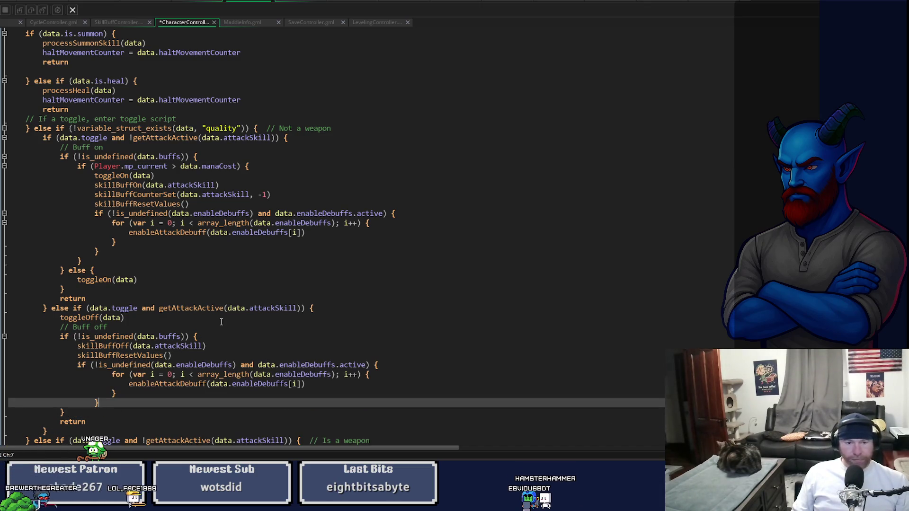
mouse_move(99, 403)
mouse_down()
mouse_move(113, 393)
mouse_move(106, 374)
mouse_up()
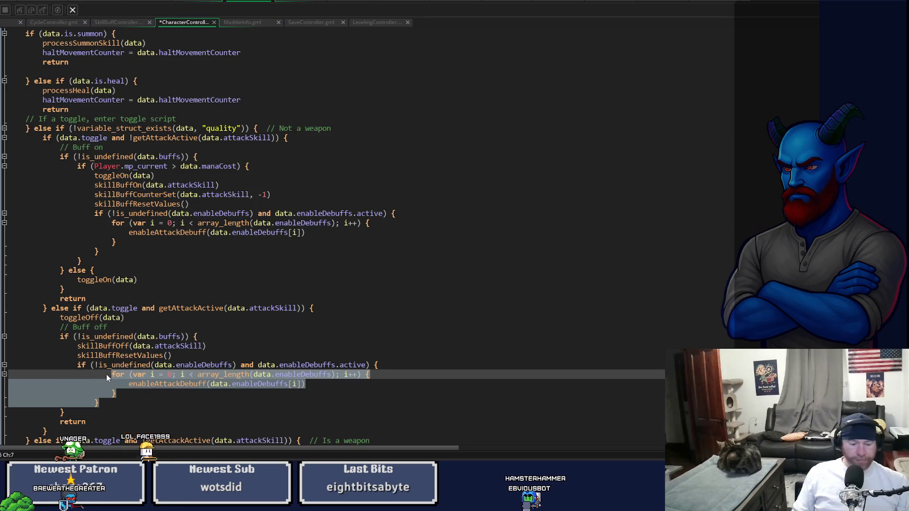
key(shift+Tab)
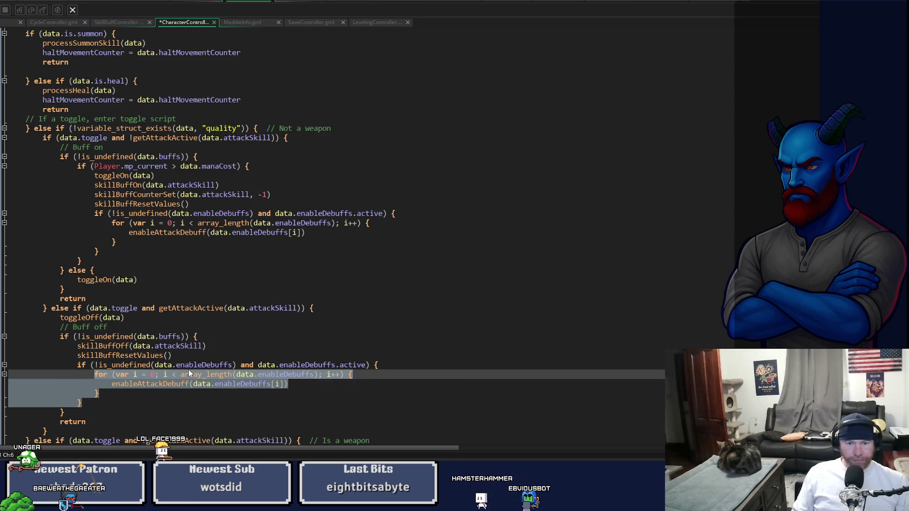
click(188, 375)
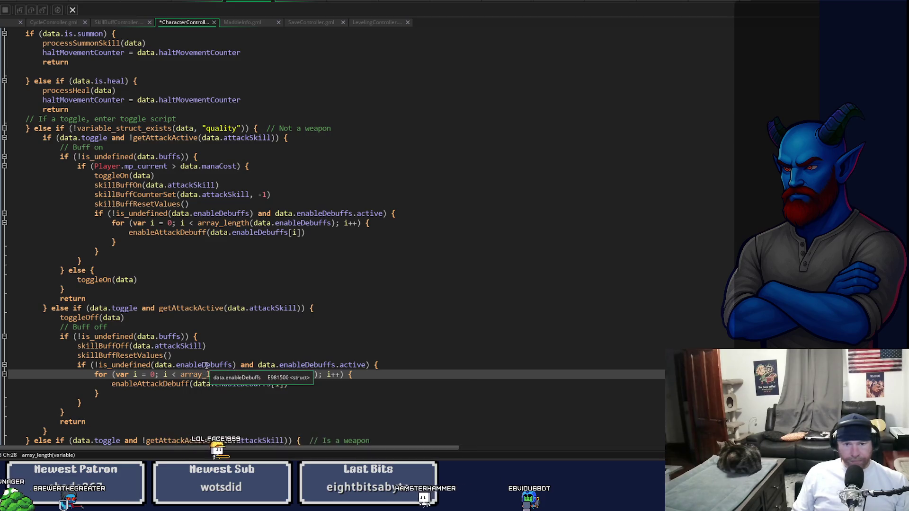
click(205, 365)
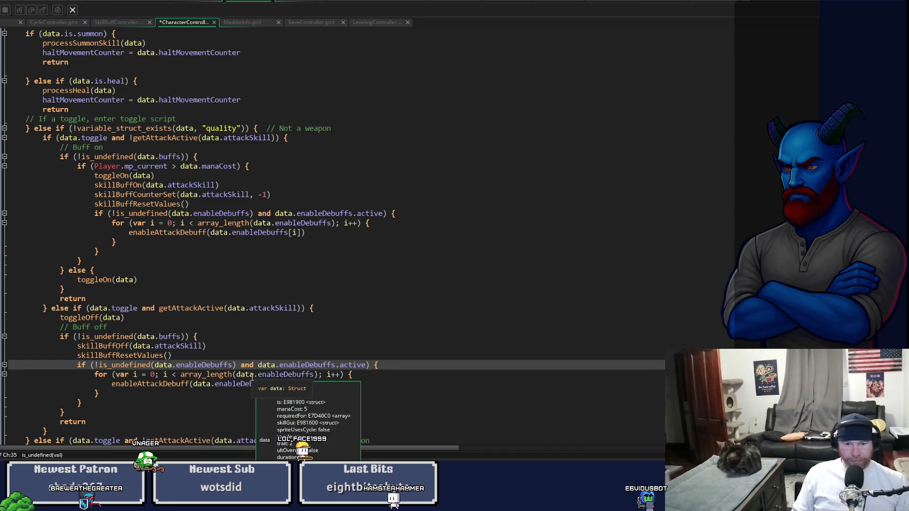
Step: Change the call to disableAttackDebuff, save, and jump to its definition
click(132, 386)
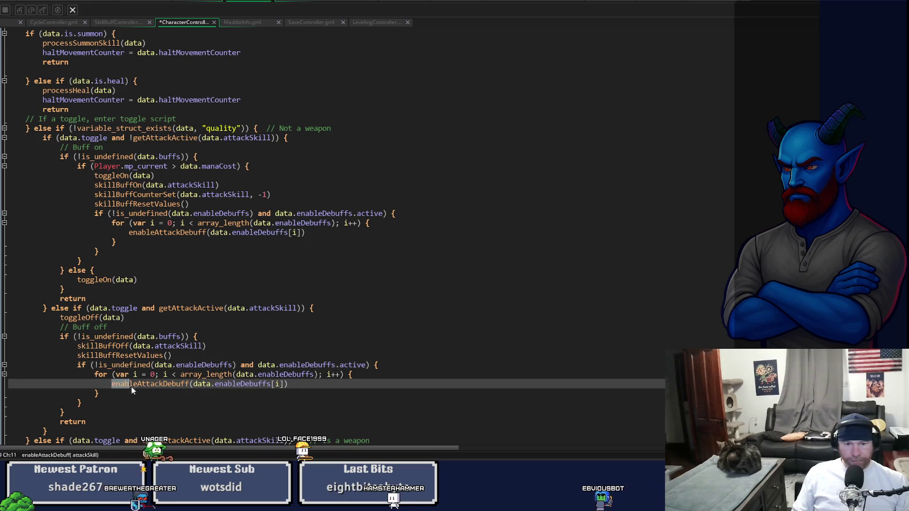
text(di)
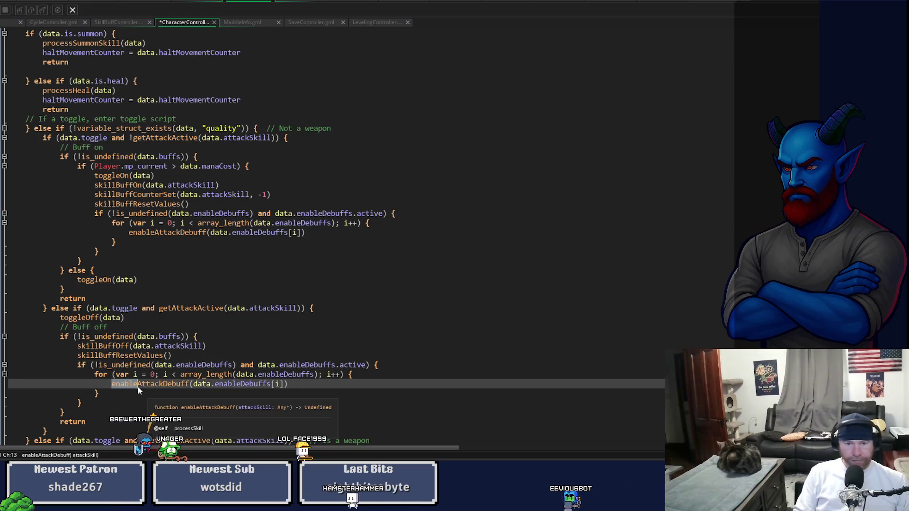
text(sable)
key(ctrl+s)
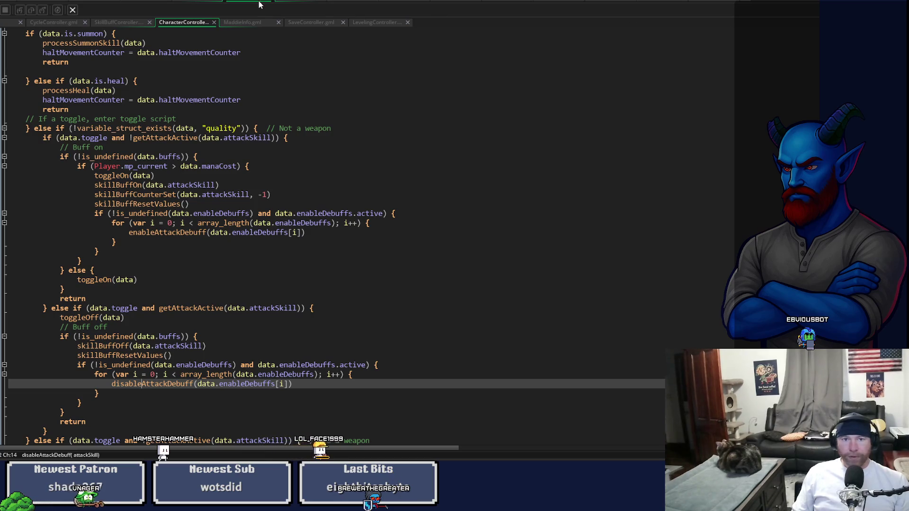
key(F12)
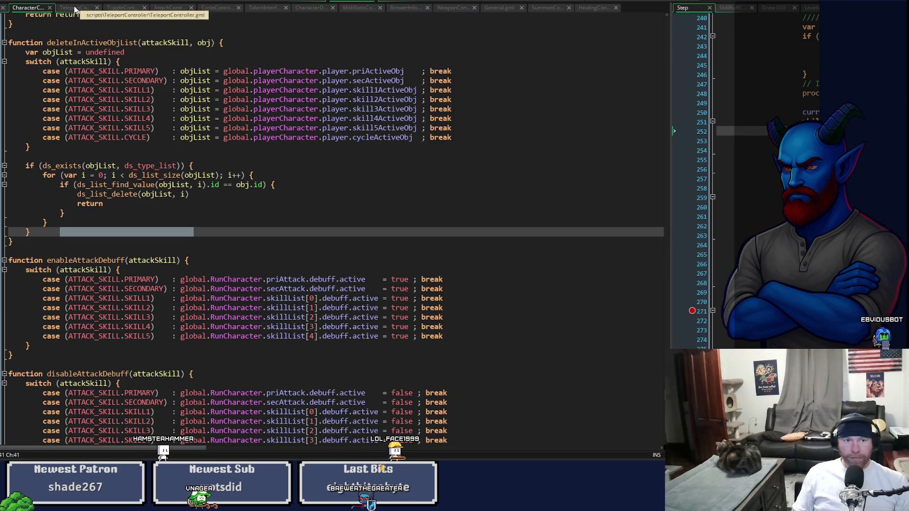
Step: Bring up the Maddie workspace and scroll to getCharacterMaddieSkill5's summon cub settings
click(246, 2)
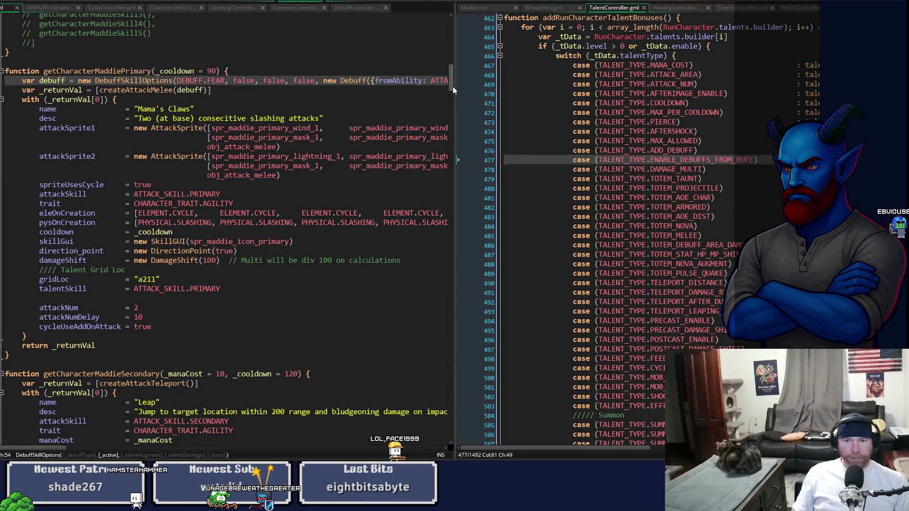
mouse_move(452, 86)
mouse_down()
mouse_move(456, 176)
mouse_move(443, 278)
mouse_move(685, 267)
mouse_up()
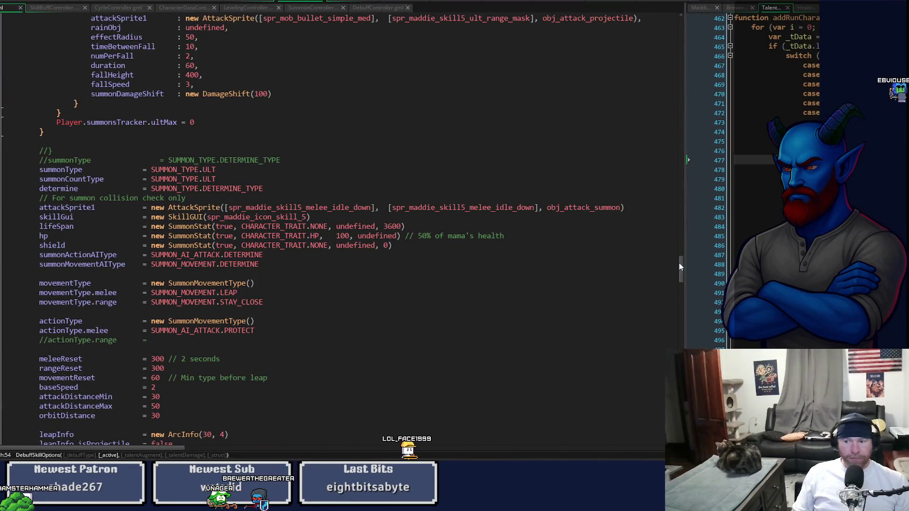
click(678, 274)
scroll(684, 288, down, 4)
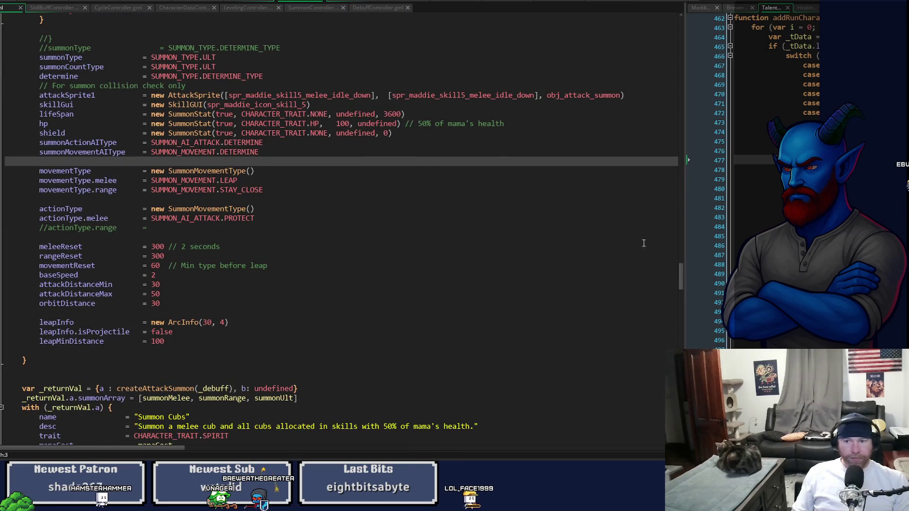
scroll(680, 270, up, 2)
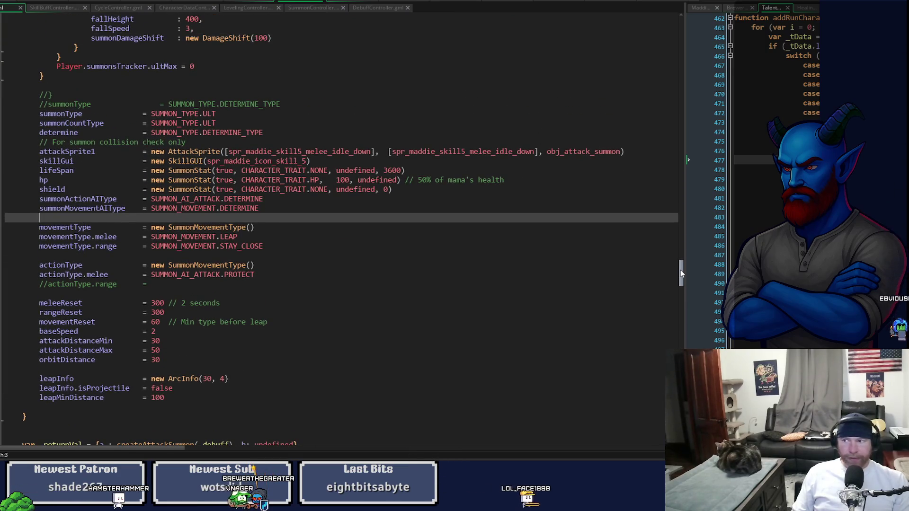
drag(681, 270, 679, 265)
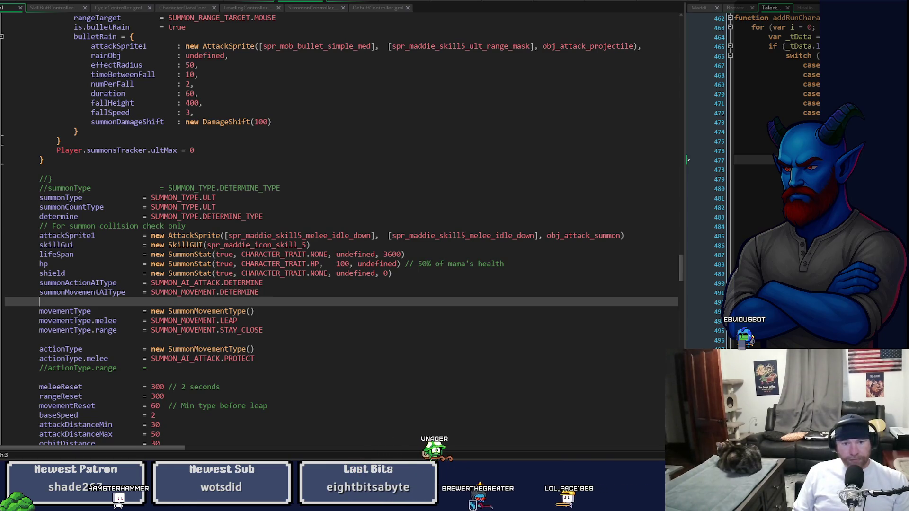
drag(678, 264, 686, 341)
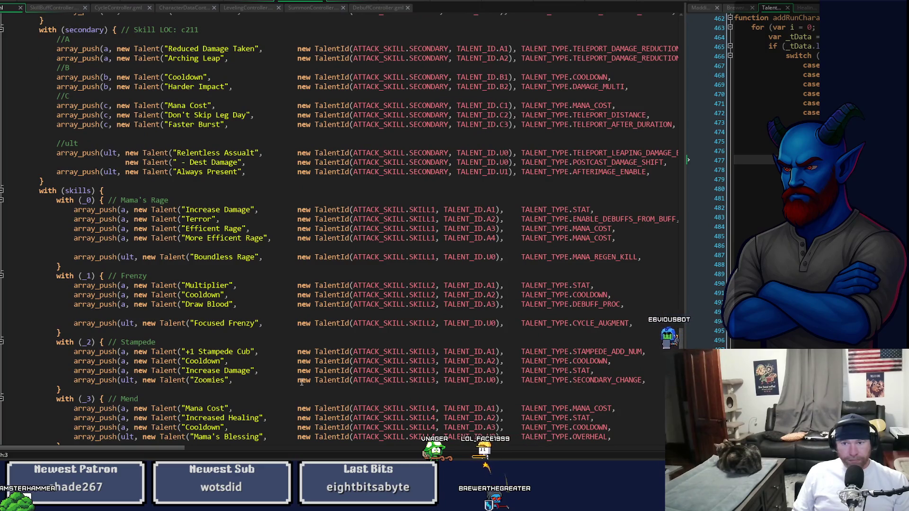
mouse_move(161, 450)
mouse_down()
mouse_move(318, 450)
mouse_move(173, 450)
mouse_move(192, 450)
mouse_up()
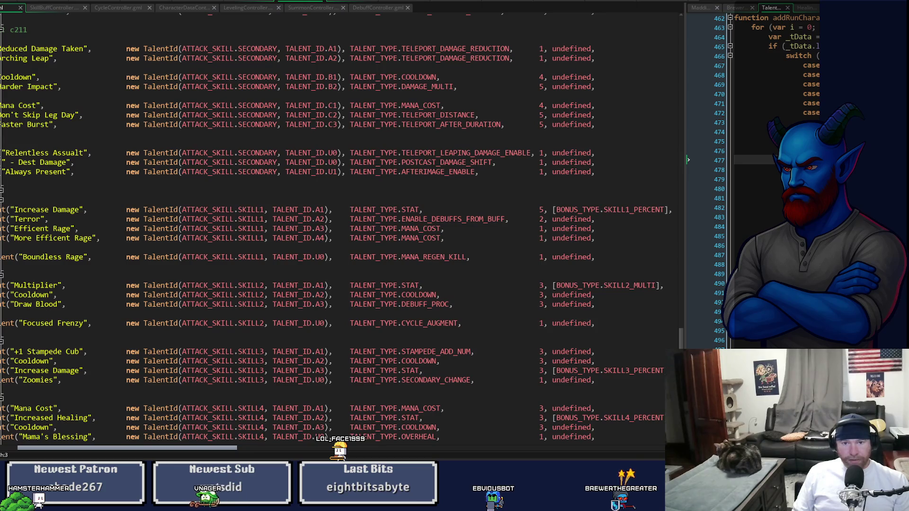
scroll(340, 237, right, 10)
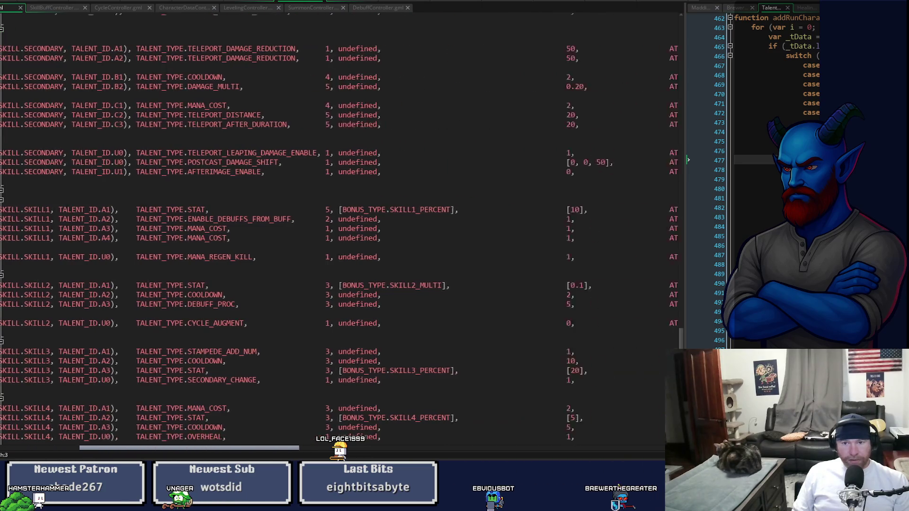
scroll(339, 237, left, 7)
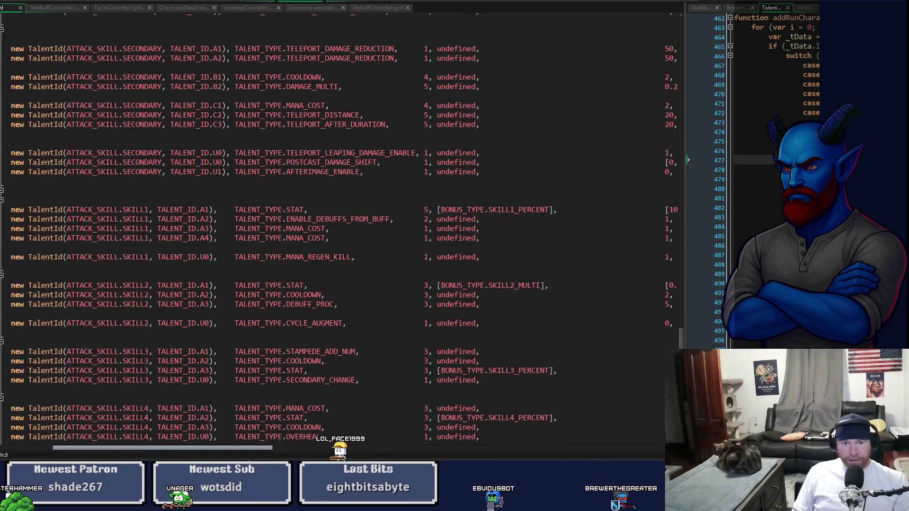
scroll(339, 236, left, 7)
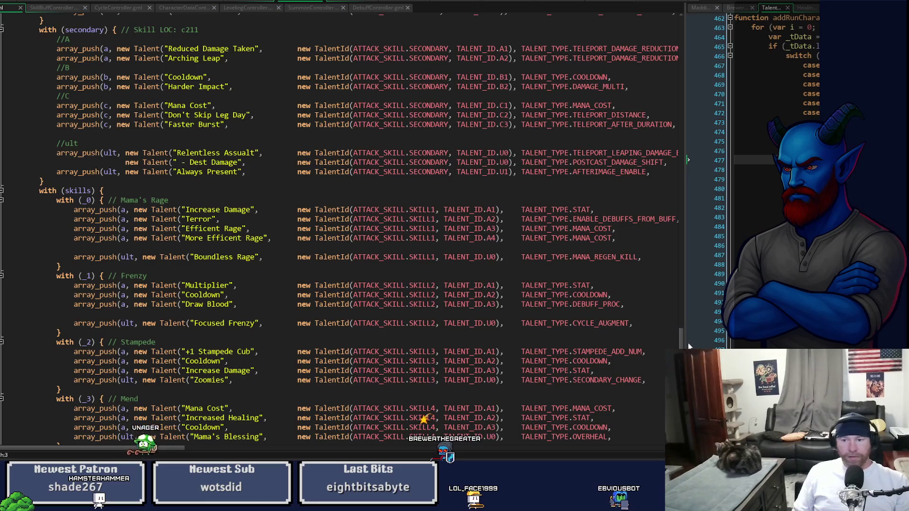
drag(684, 346, 712, 80)
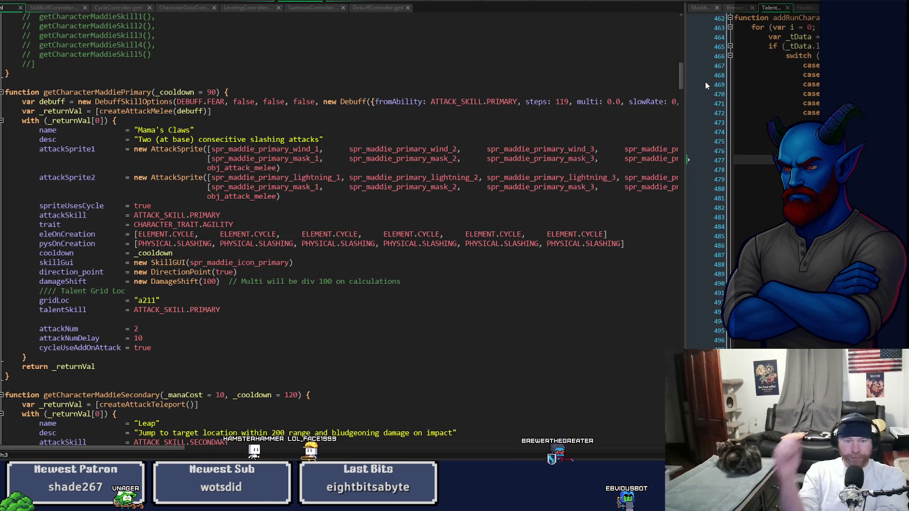
Step: Open the Maddie.txt notes beside getCharacterMaddieSkill1 and widen the notes pane
scroll(659, 64, down, 2)
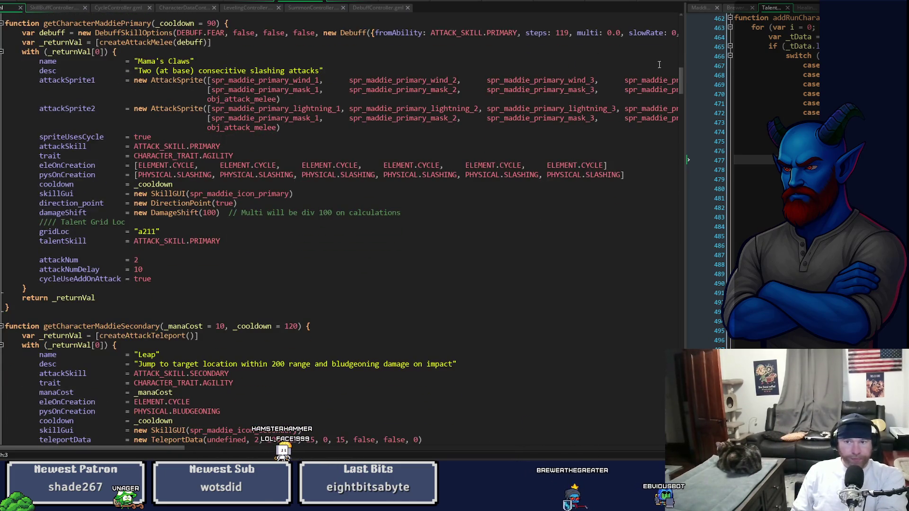
drag(681, 82, 683, 134)
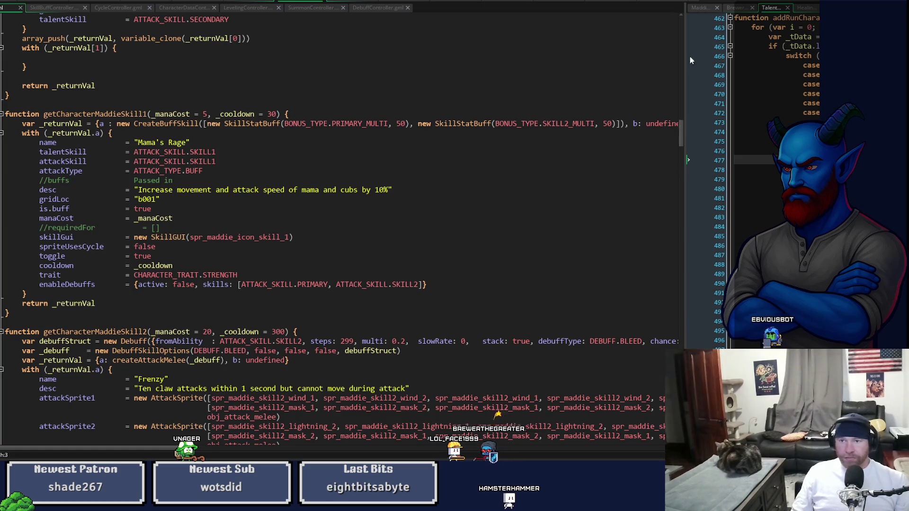
click(700, 7)
drag(685, 77, 340, 133)
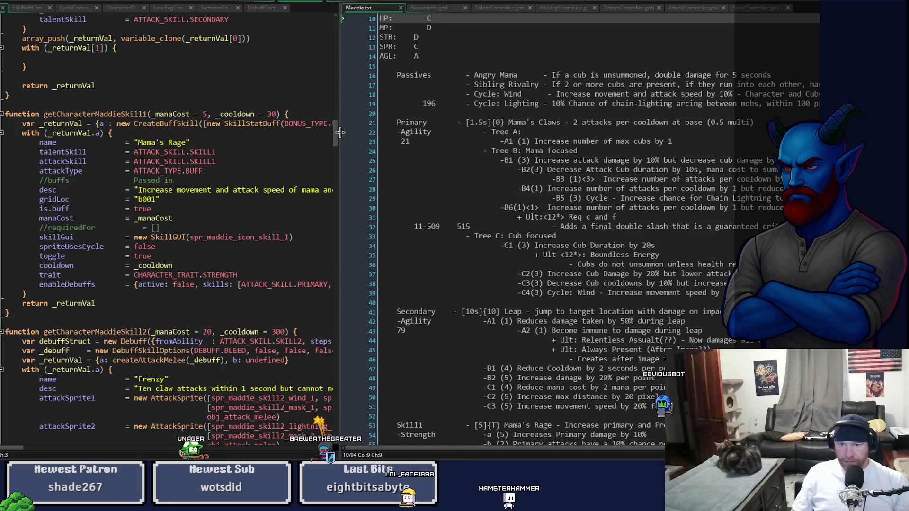
Step: Copy the Mama's Rage description from Maddie.txt, narrow the notes, and select the desc string
scroll(559, 273, down, 6)
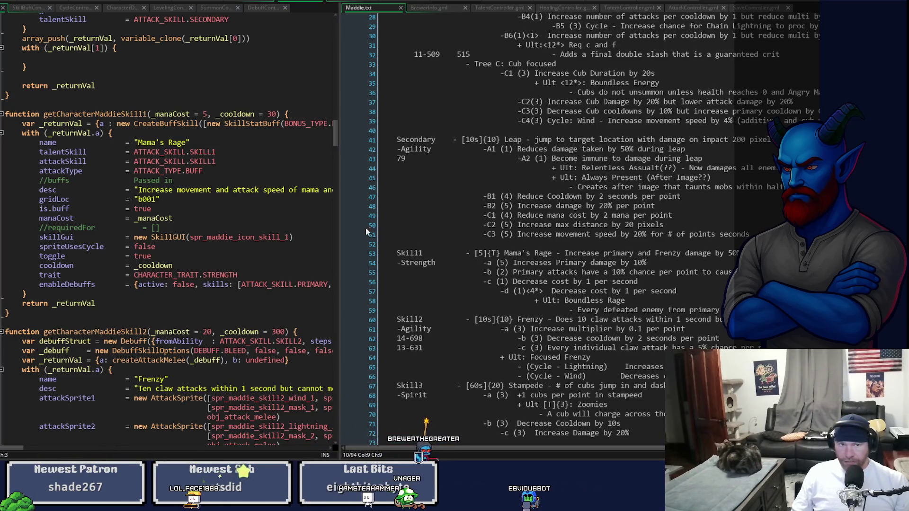
click(342, 214)
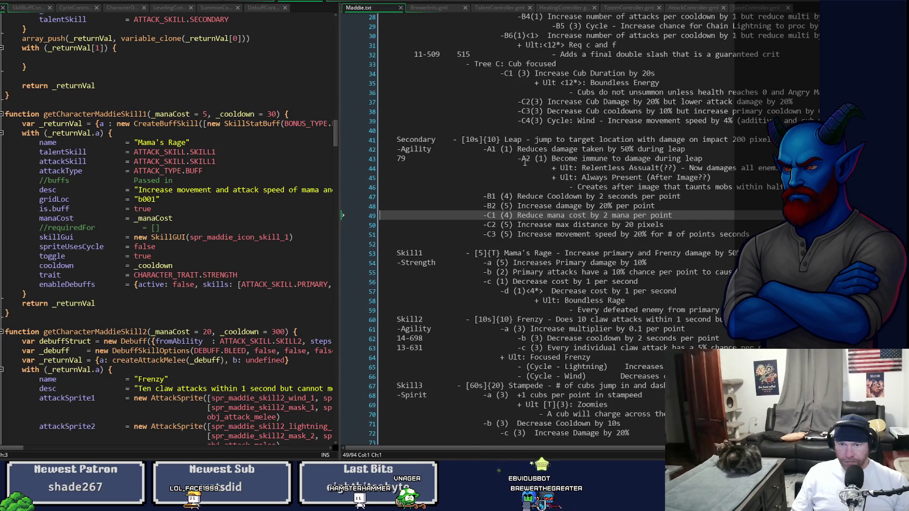
click(565, 253)
key(shift+End)
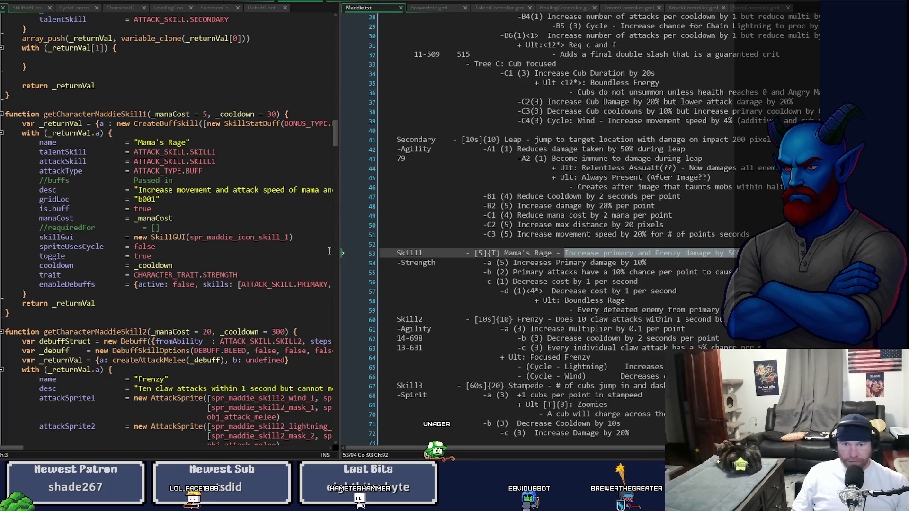
drag(340, 251, 714, 252)
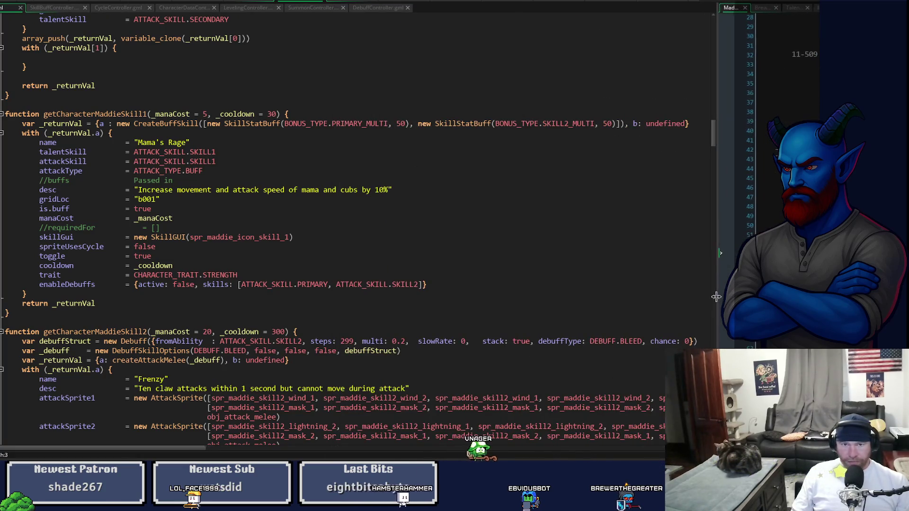
drag(138, 190, 388, 190)
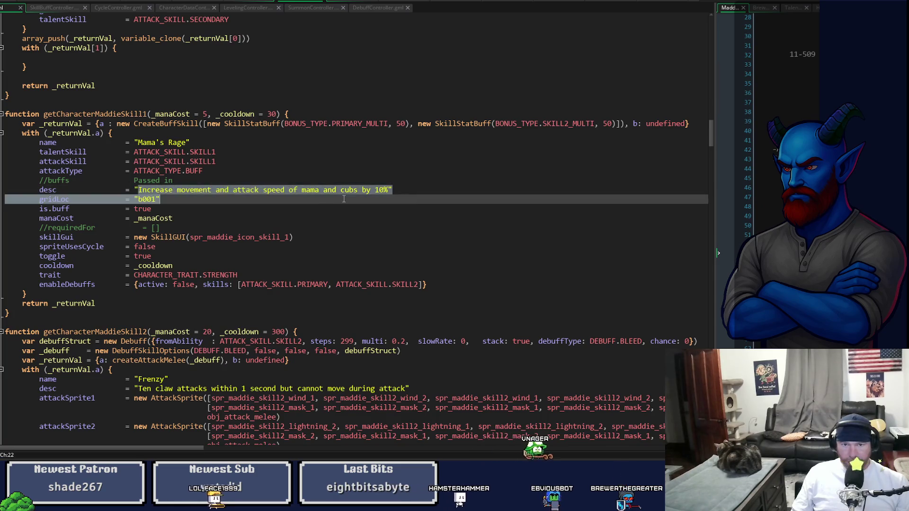
Step: Paste the description and edit it to 'Increase primary and Frenzy damage by 0.50x'
text(Increase primary and Frenzy damage by 50% (multi))
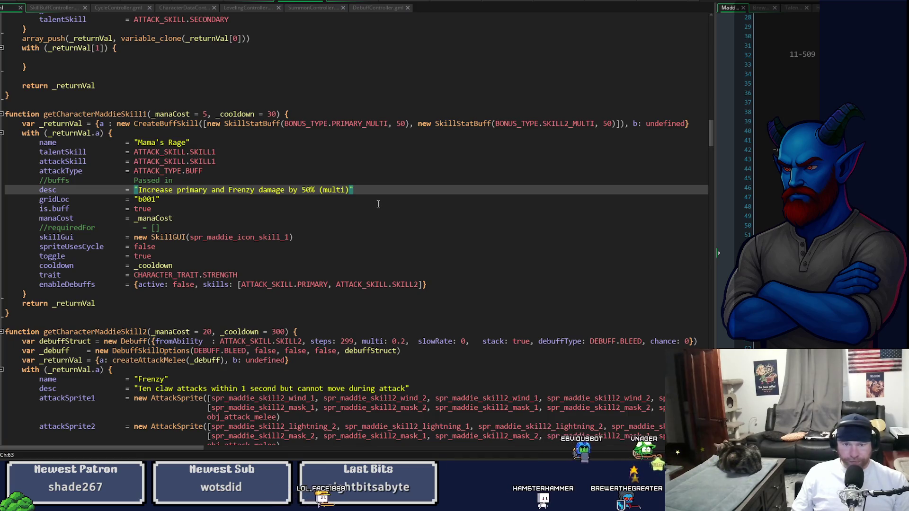
drag(326, 191, 345, 193)
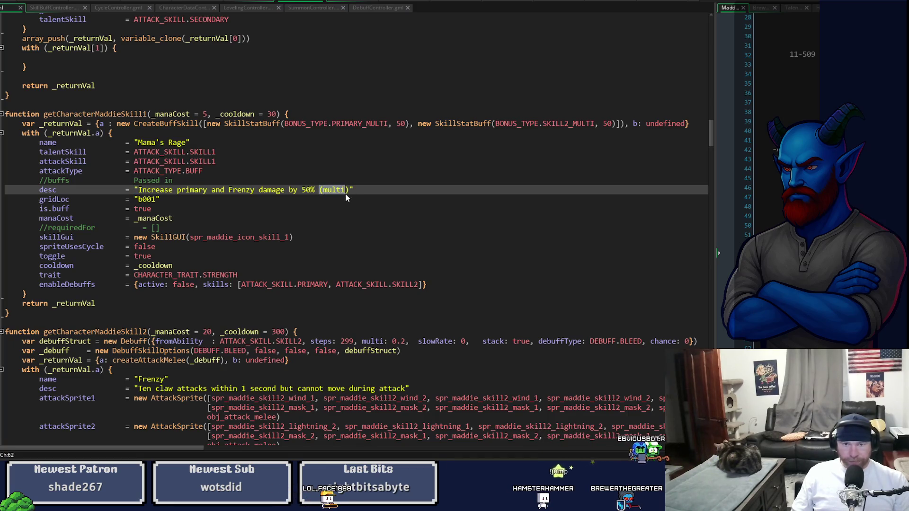
key(BackSpace)
key(BackSpace)
key(BackSpace)
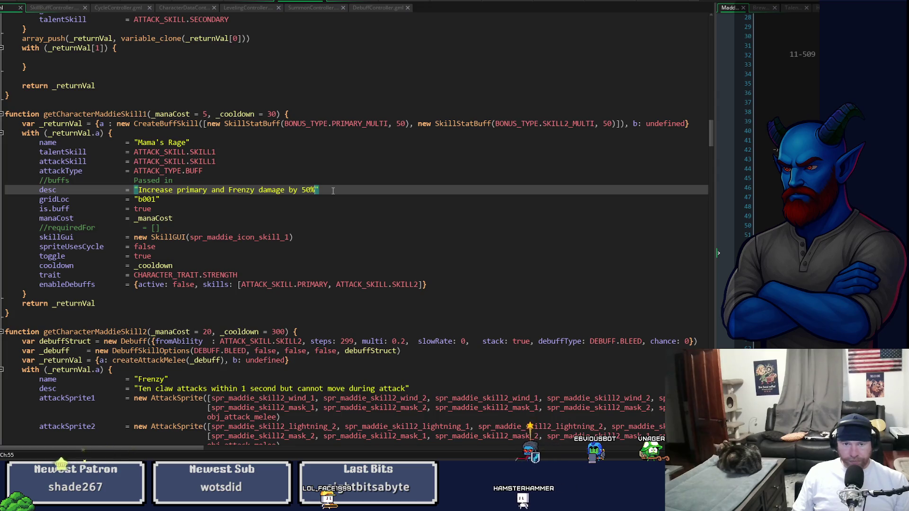
key(BackSpace)
key(Left)
key(Left)
key(Left)
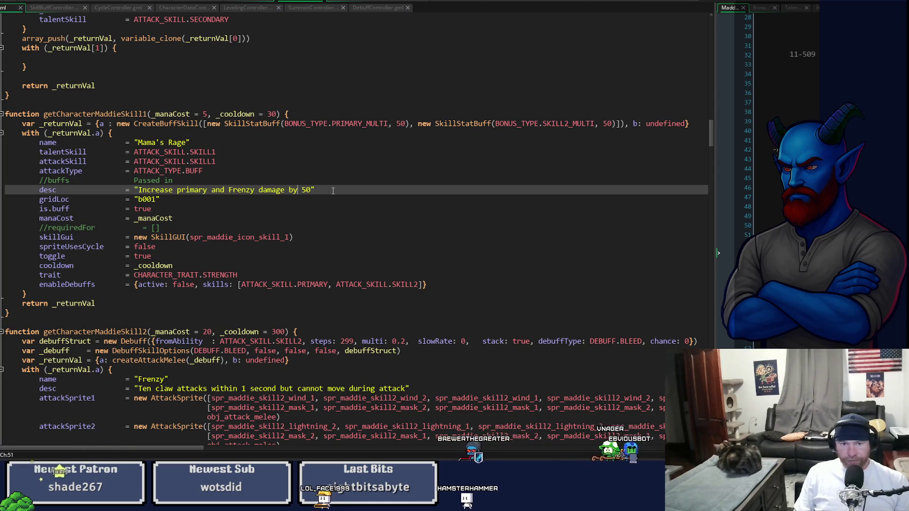
key(Right)
text(0.)
key(Right)
key(Right)
text(x)
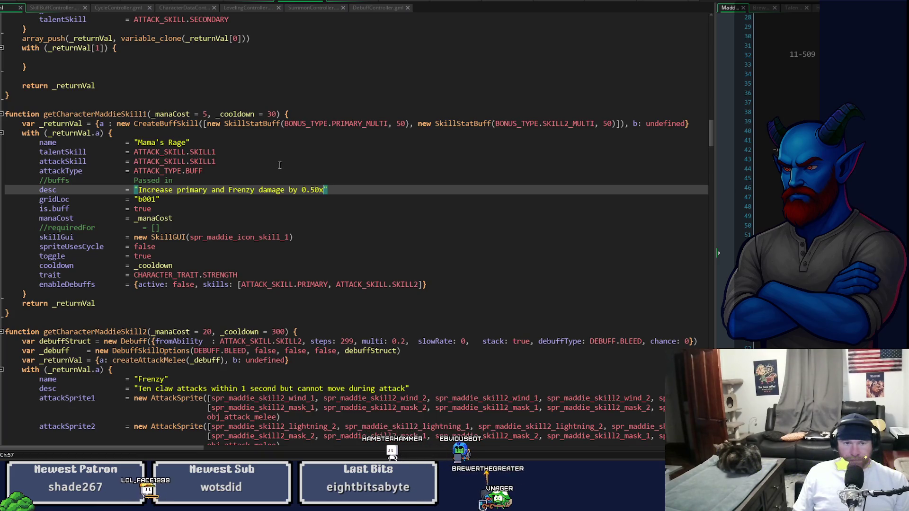
click(434, 284)
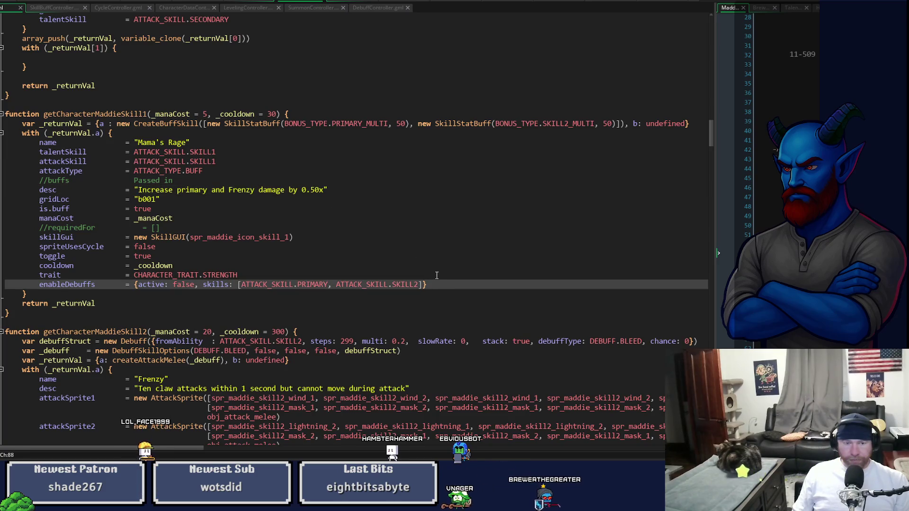
Step: Start a line under enableDebuffs, then add self.manaOnKill = undefined below manaCost in CreateBuffSkill
key(Return)
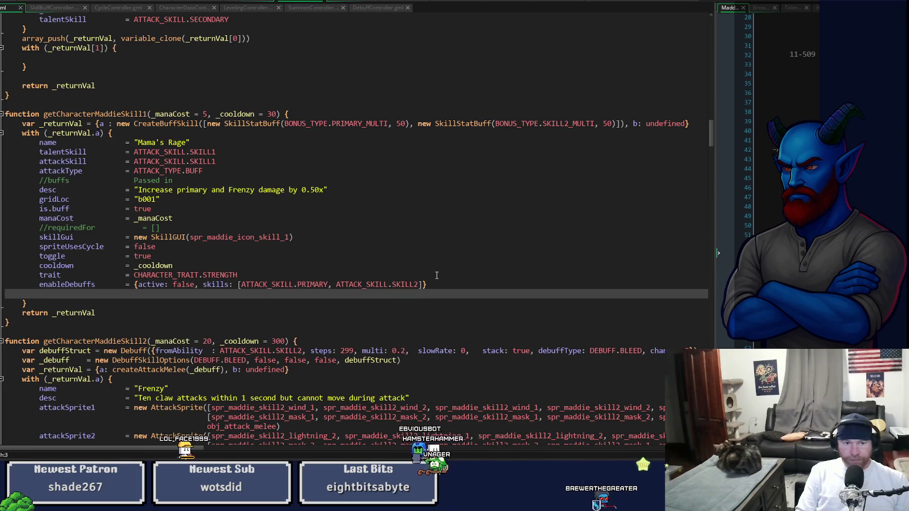
text(e)
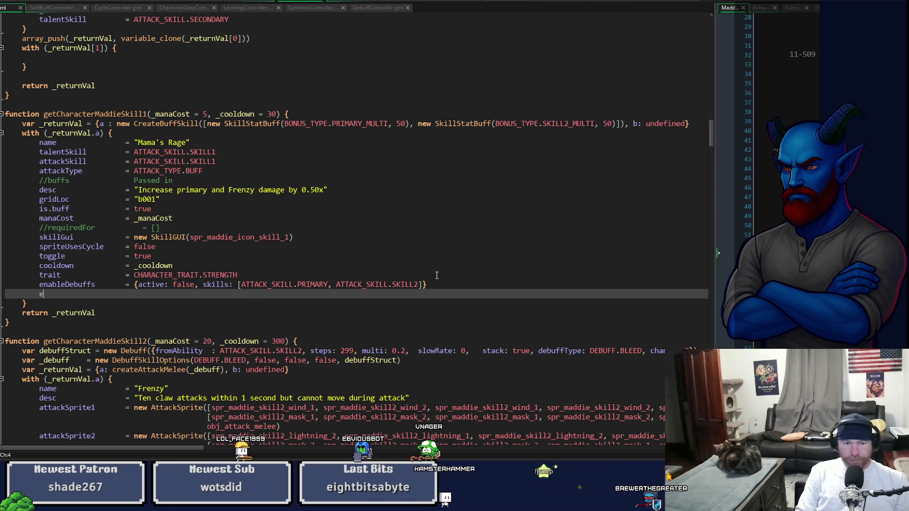
text(nable)
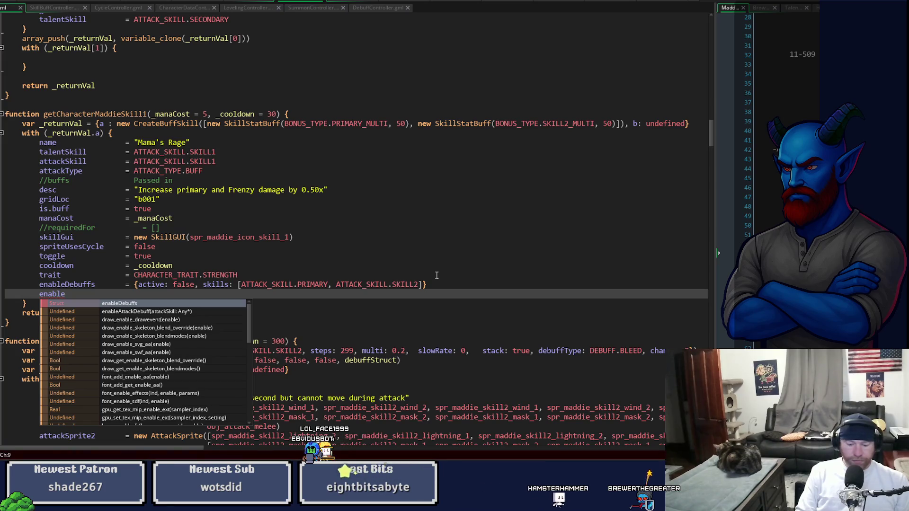
text(Man)
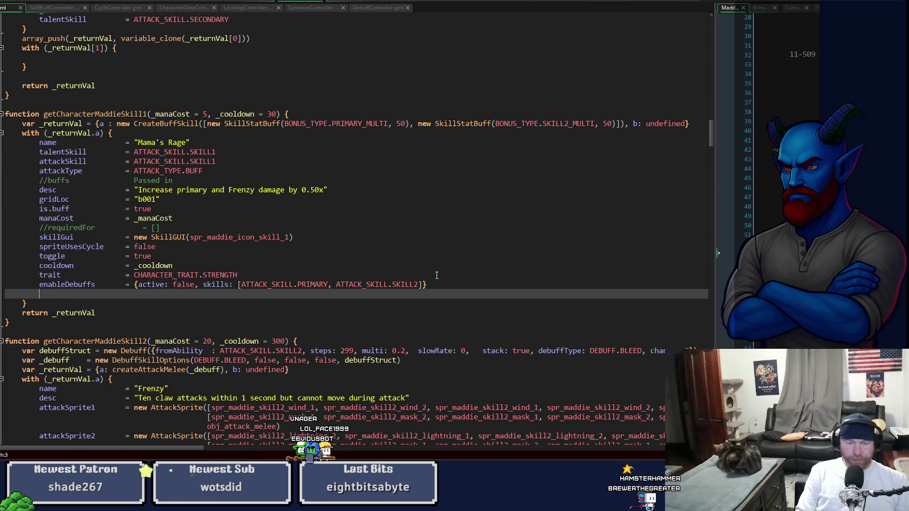
middle_click(177, 124)
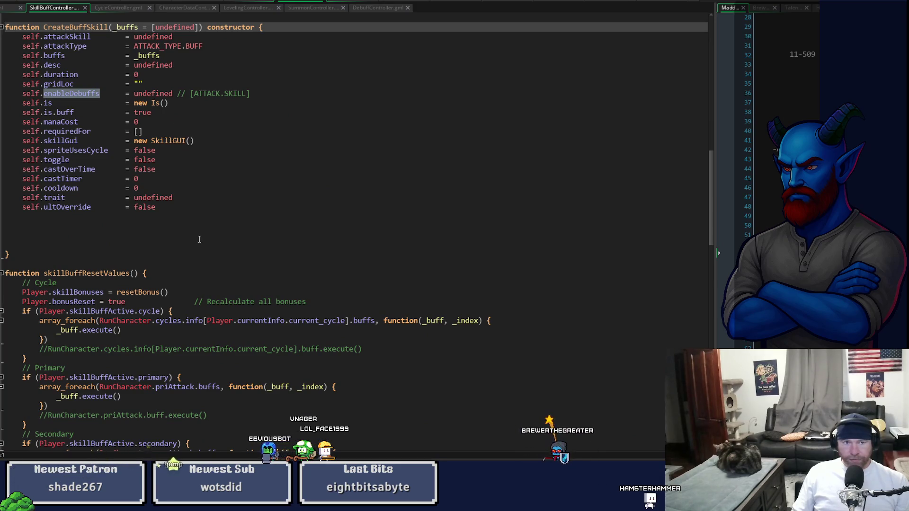
click(161, 122)
key(Return)
key(ctrl+v)
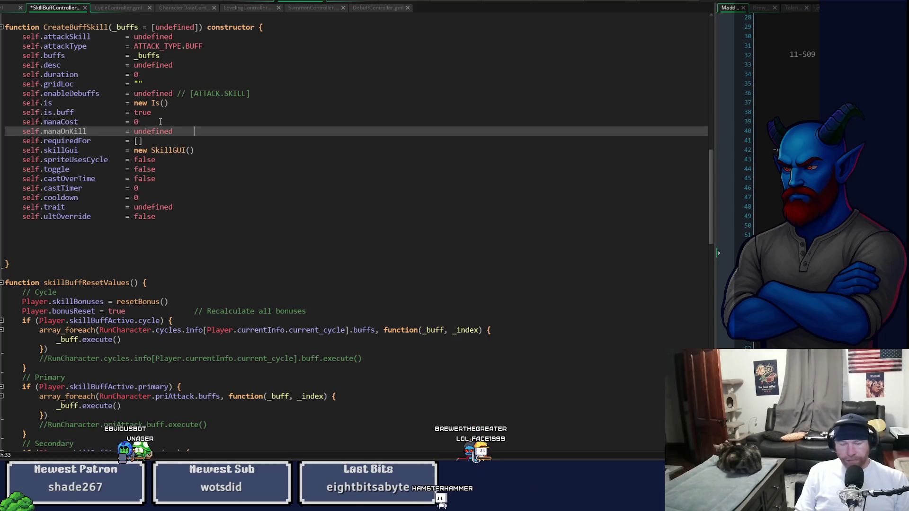
Step: Comment the manaOnKill property with {active: false, mana: 0}, save, and return to MaddieInfo
text(active)
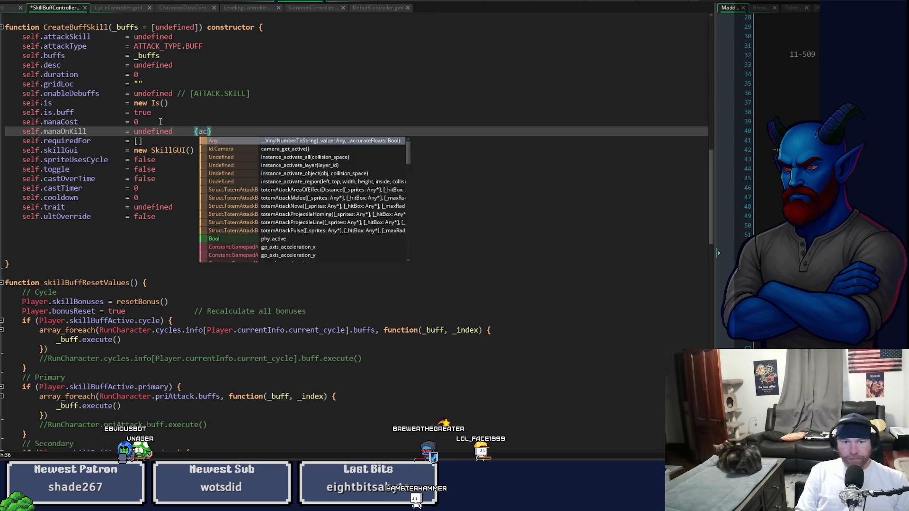
key(BackSpace)
key(BackSpace)
key(BackSpace)
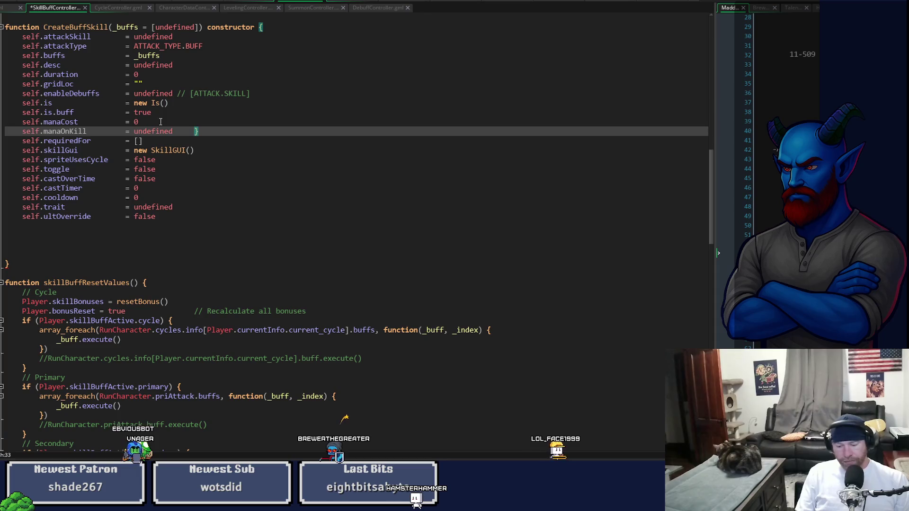
text(//{)
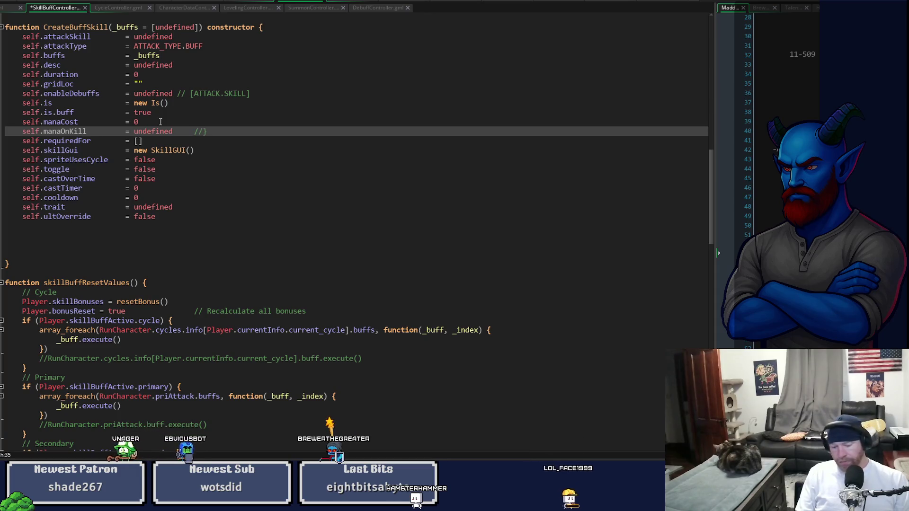
text(active:)
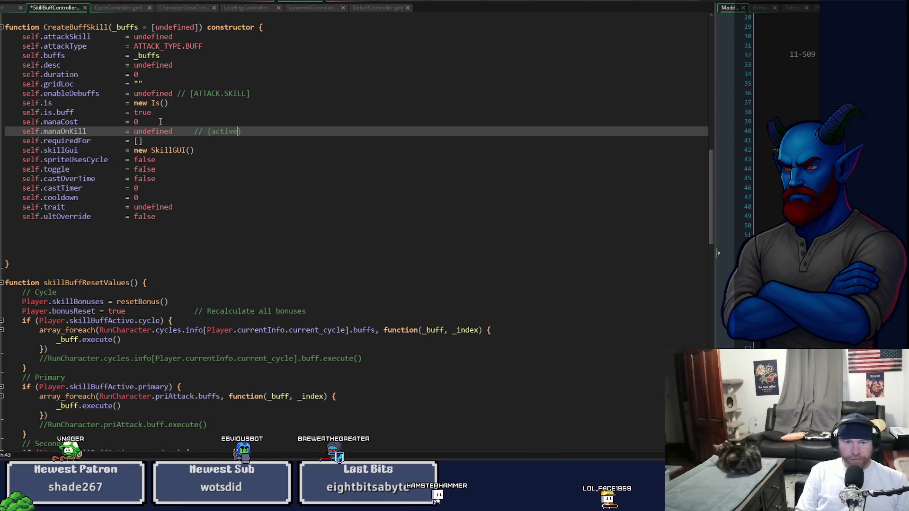
text( false, m)
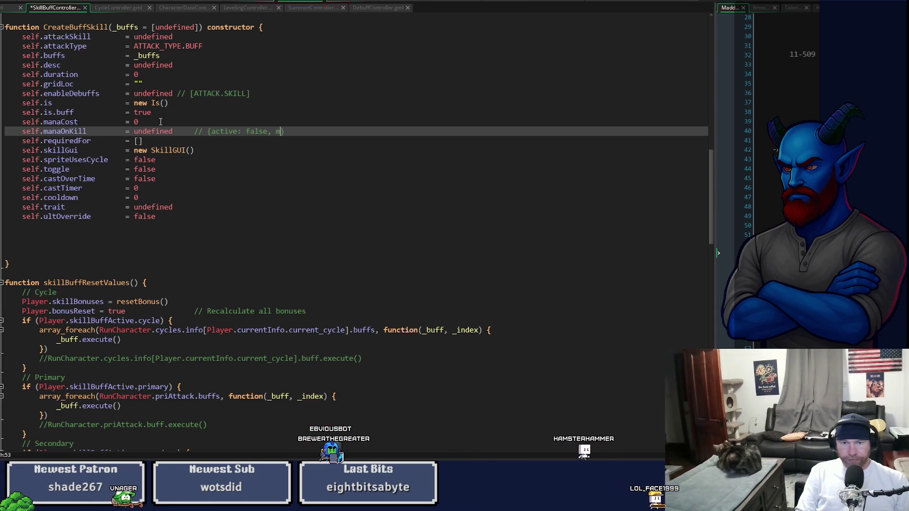
text(: 0)
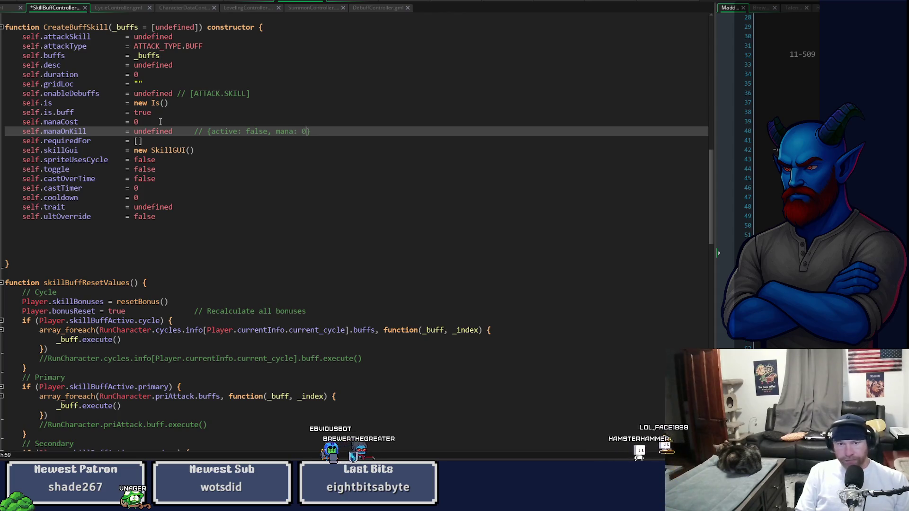
key(ctrl+s)
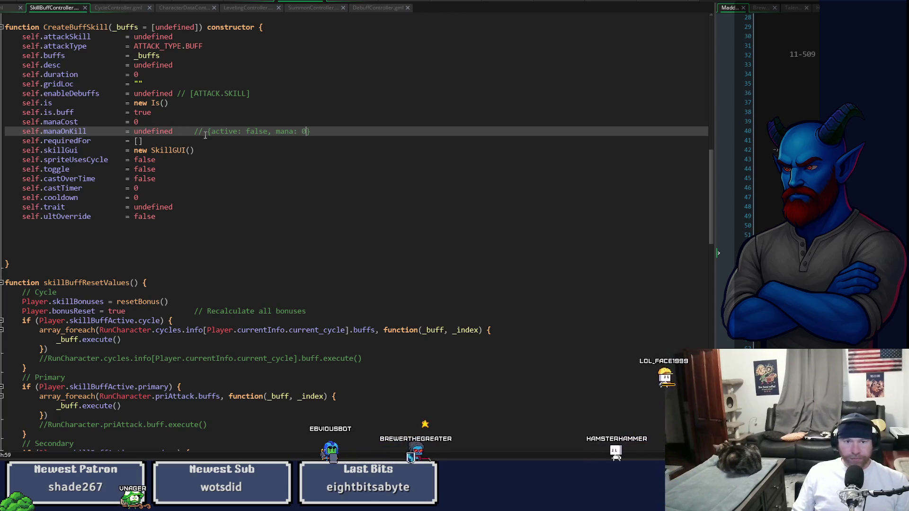
drag(207, 131, 341, 137)
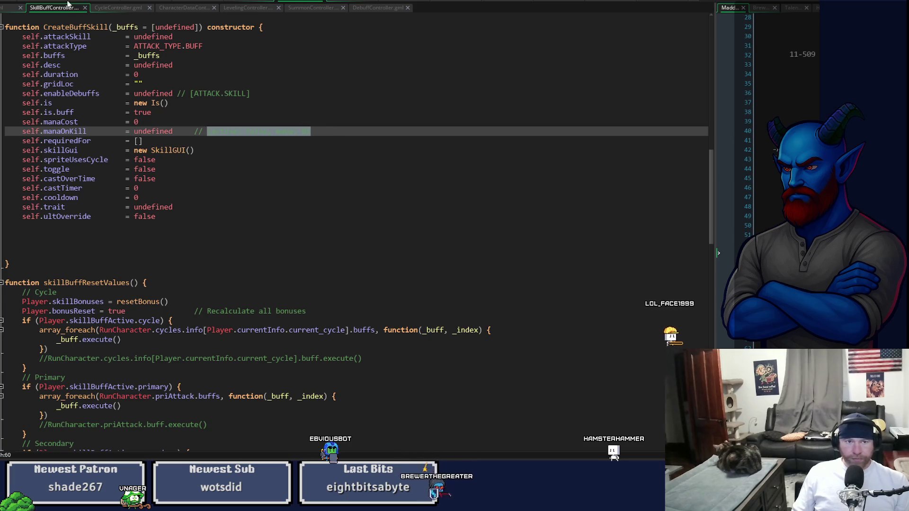
click(3, 8)
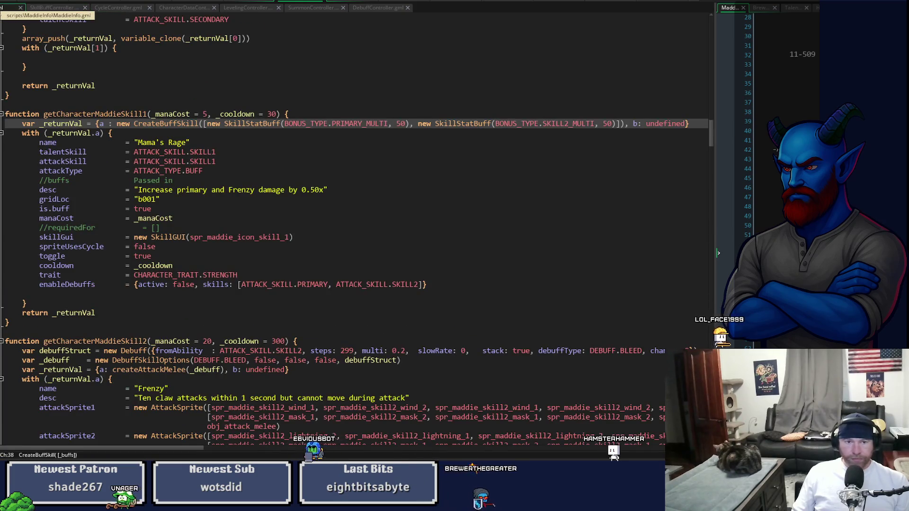
Step: Give Mama's Rage manaOnKill = {active: false, mana: 1} on the line below enableDebuffs
click(55, 9)
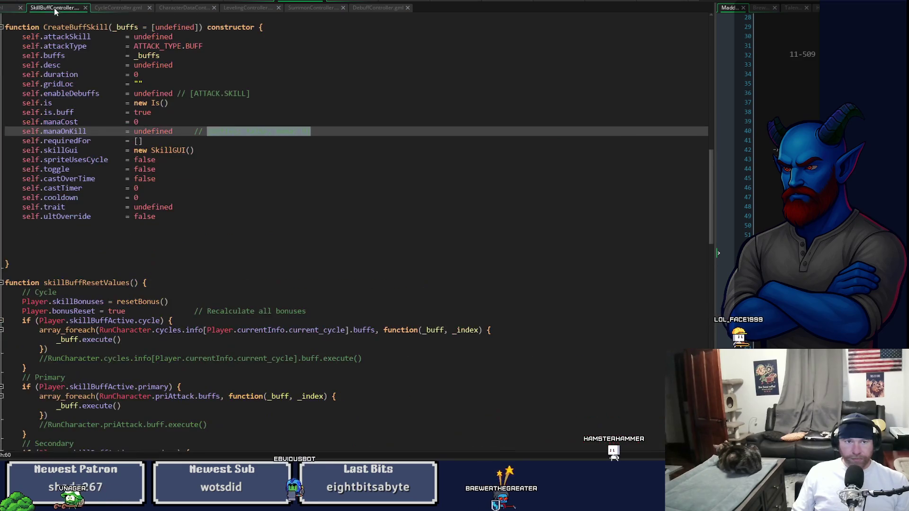
click(3, 9)
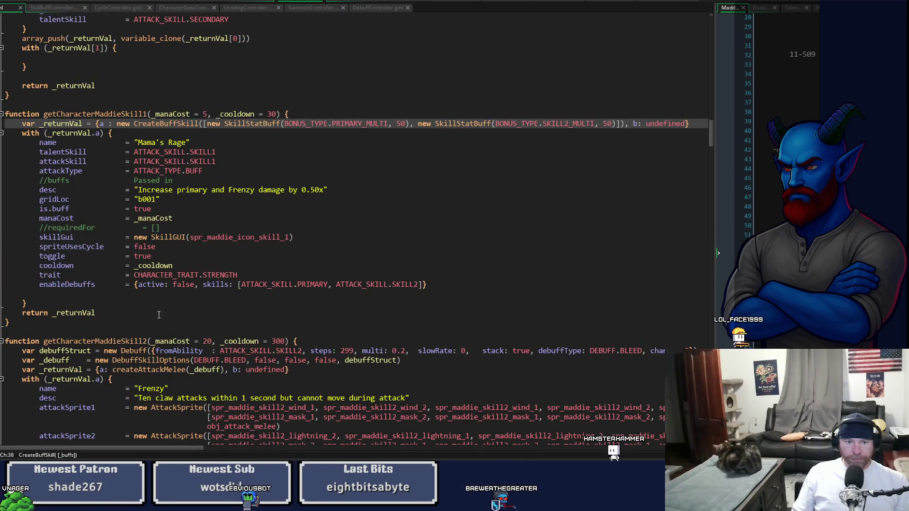
click(452, 299)
text(mana)
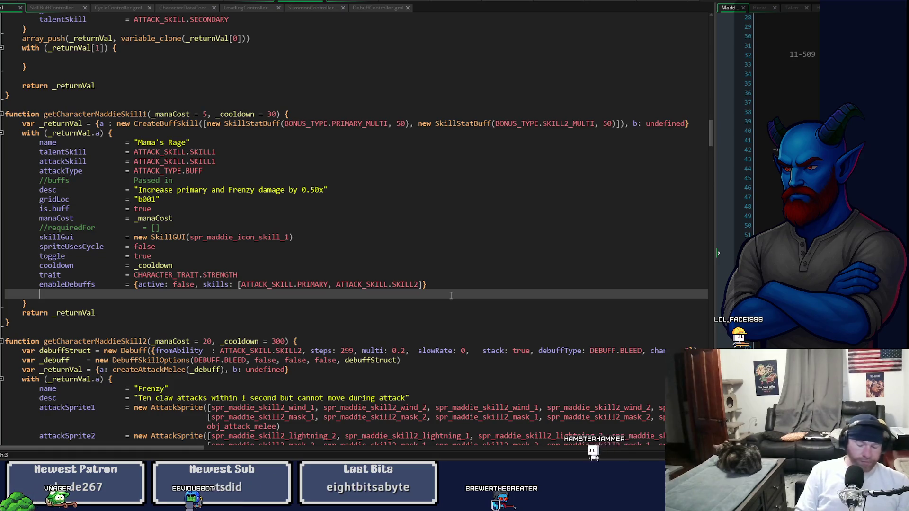
text(OnKill          )
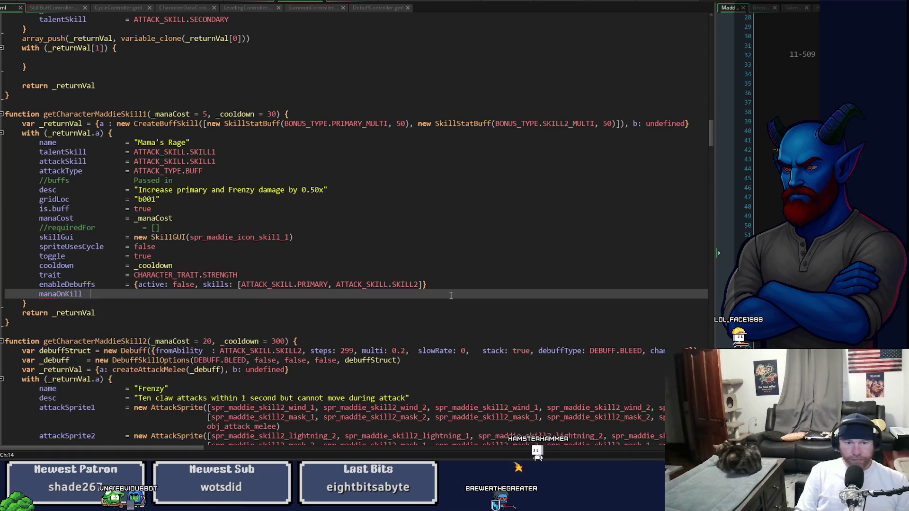
text(= {active: false, mana: 1)
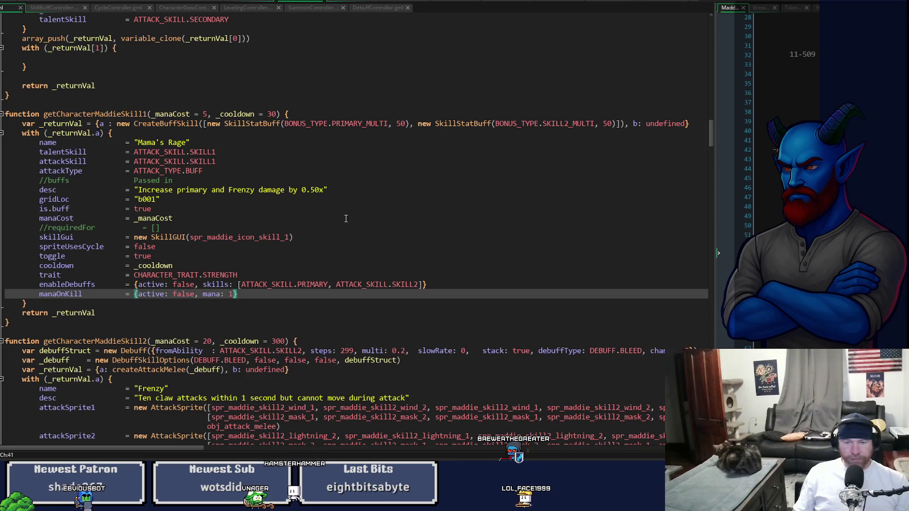
click(346, 219)
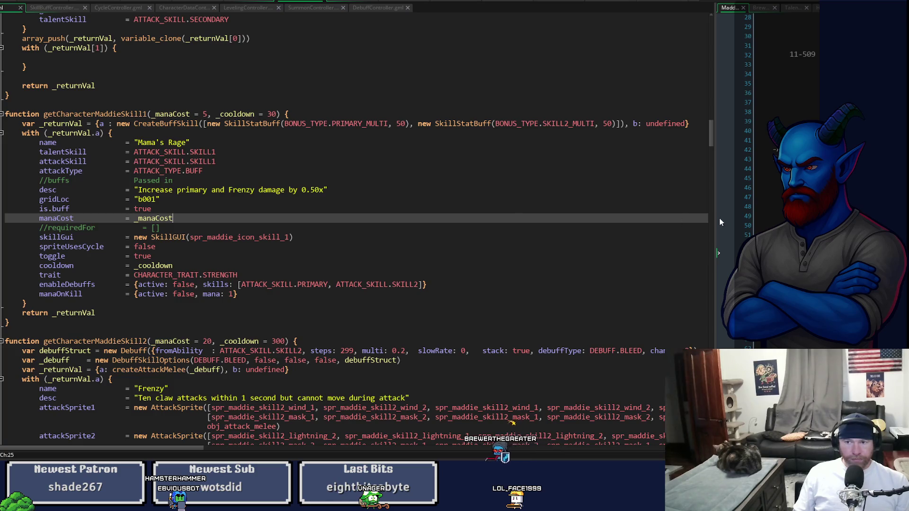
drag(719, 222, 495, 237)
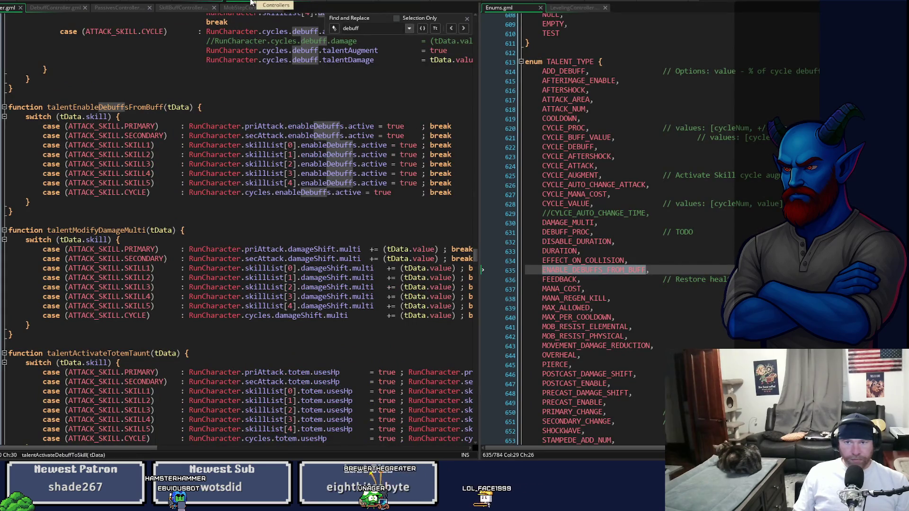
Step: Look through the SkillBuffController code, then move to the character controller workspace
click(188, 7)
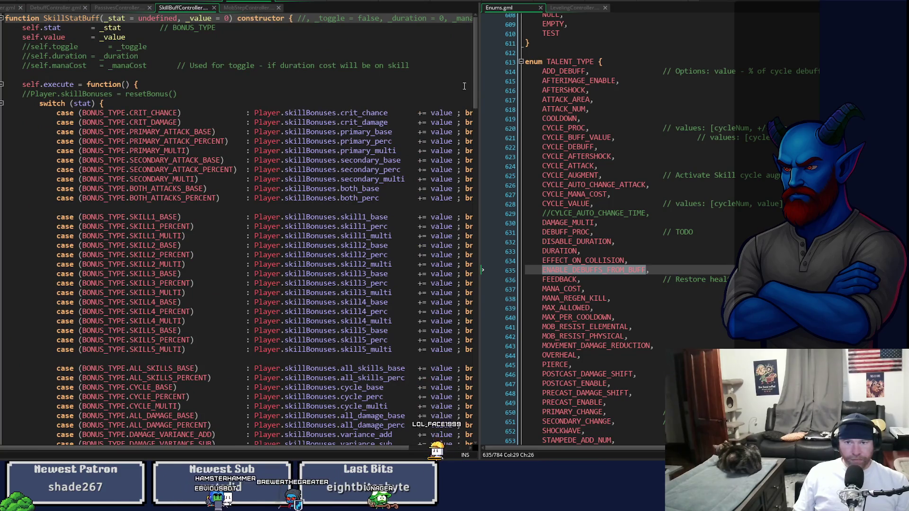
scroll(237, 227, down, 20)
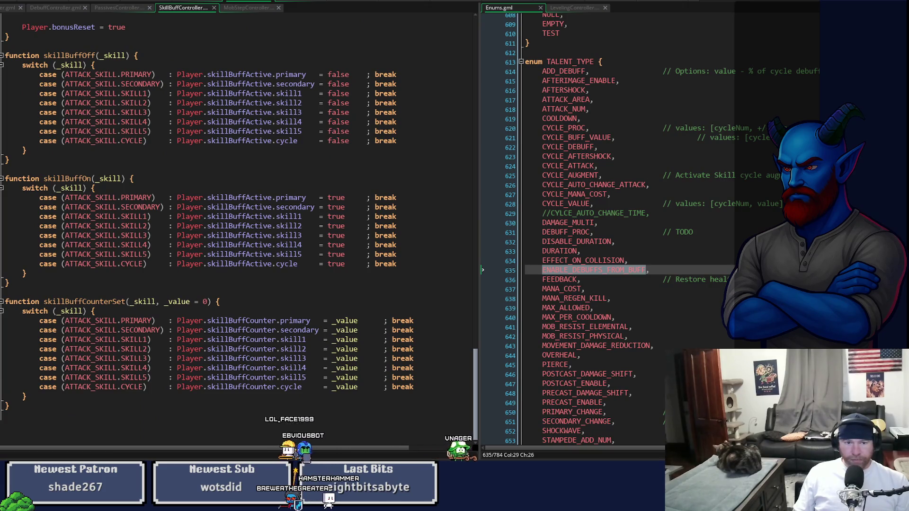
scroll(237, 227, up, 7)
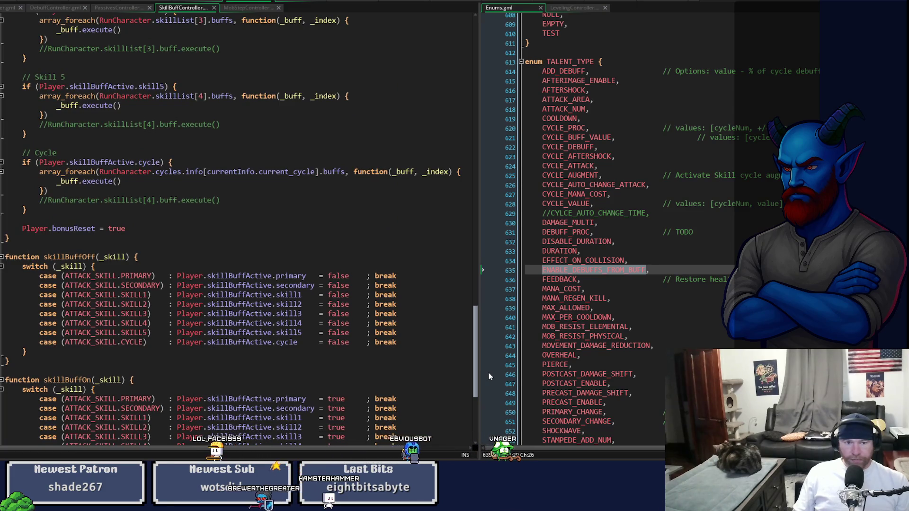
scroll(490, 374, up, 1)
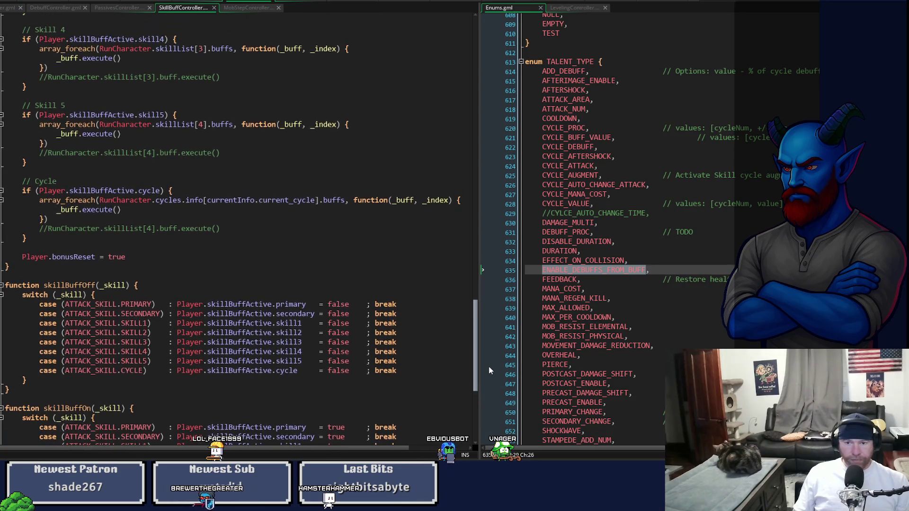
scroll(490, 370, up, 1)
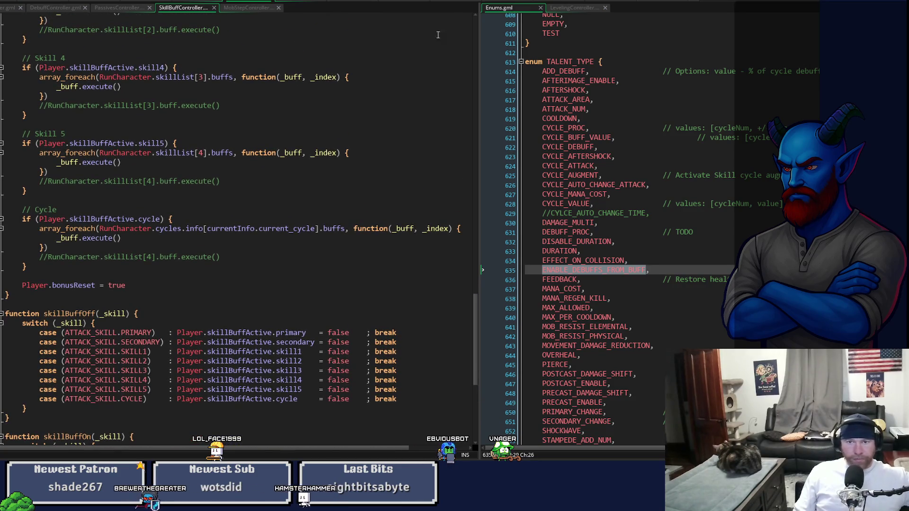
click(363, 1)
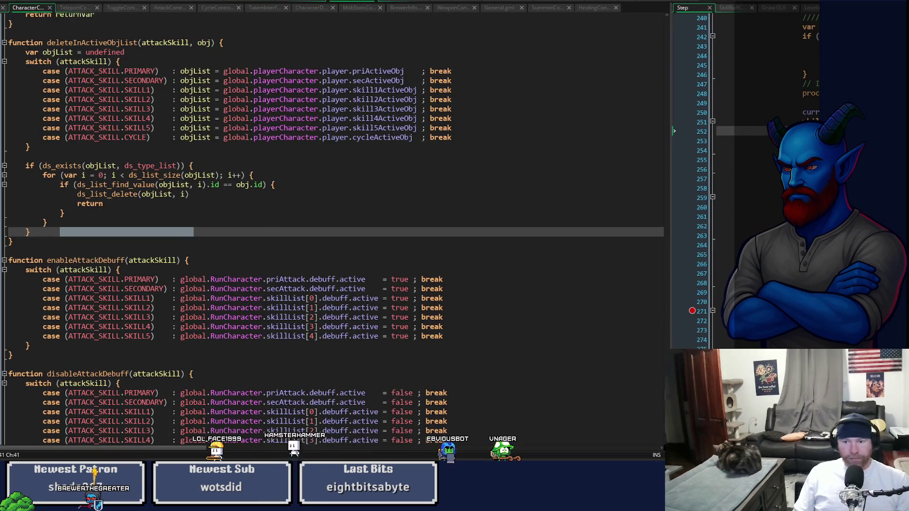
Step: Search the player's variable declarations for 'manaC' to find the mana variables
click(2, 13)
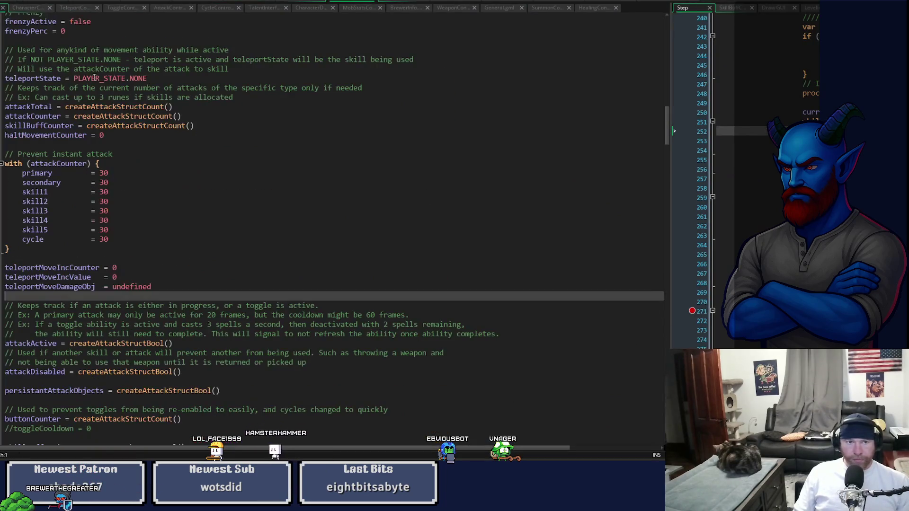
click(180, 108)
key(ctrl+f)
text(mana)
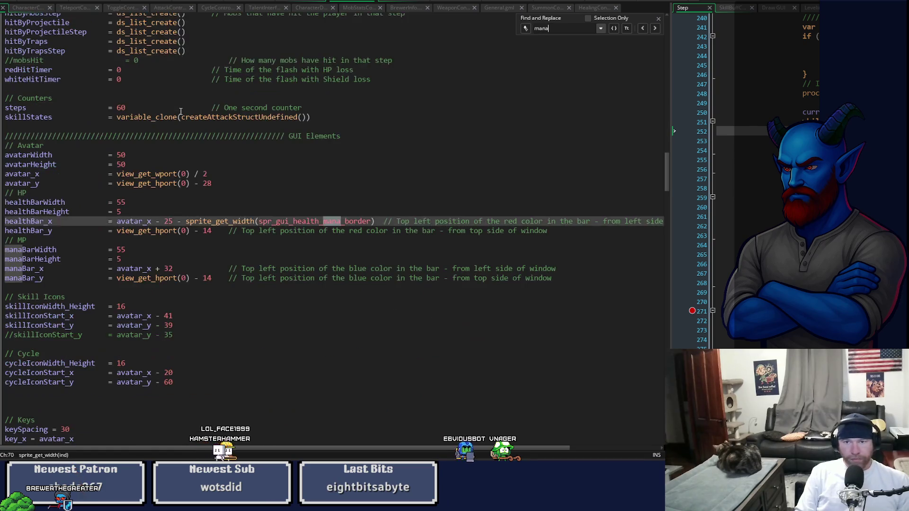
text(C)
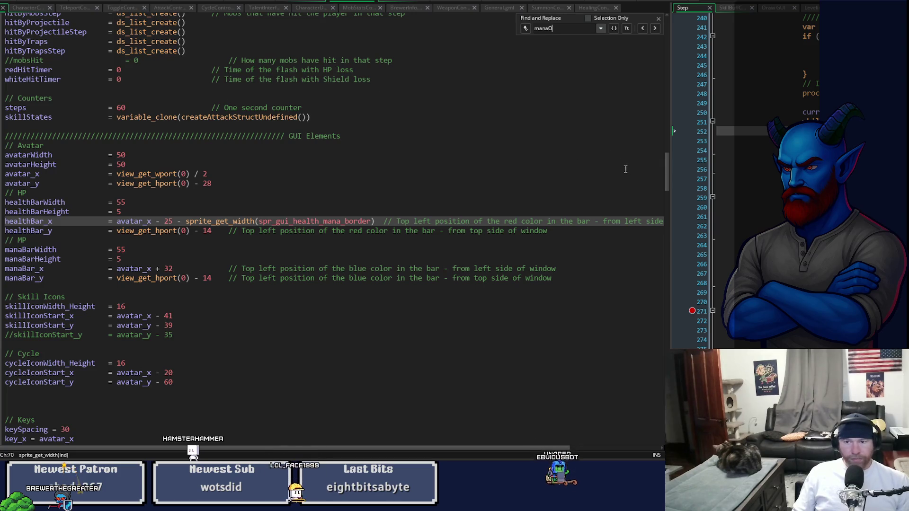
mouse_move(664, 177)
mouse_down()
mouse_move(666, 165)
mouse_move(664, 307)
mouse_move(658, 90)
mouse_move(649, 206)
mouse_move(642, 118)
mouse_move(642, 141)
mouse_up()
Step: Declare manaOnKill = 0 below skillBuffActive and widen the Step event editor
click(277, 331)
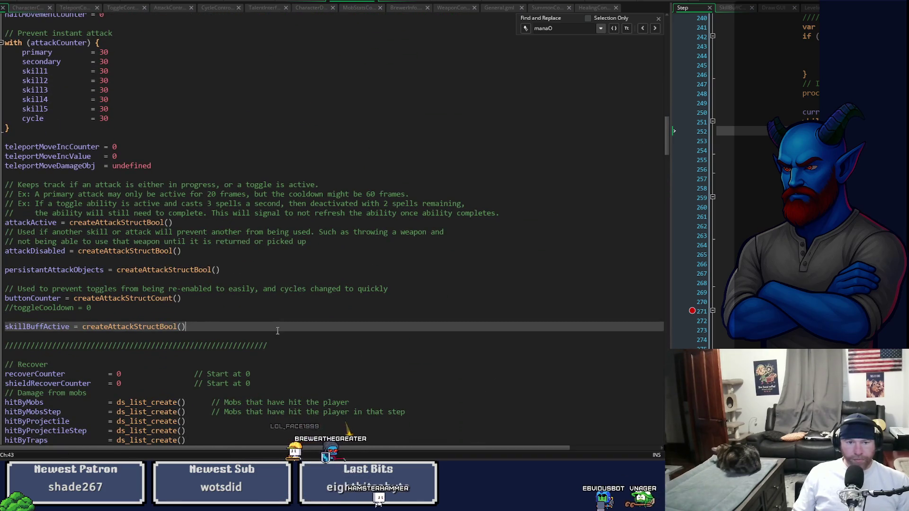
key(Return)
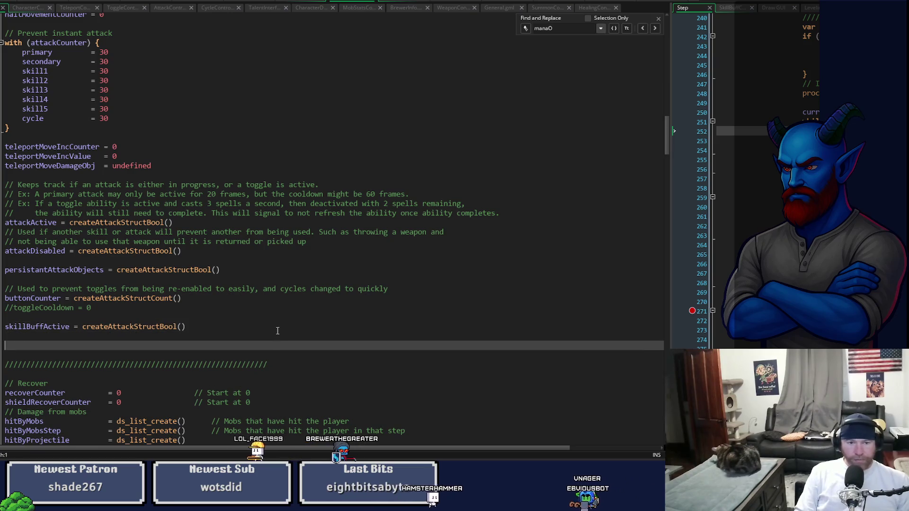
text(manaOnKill = 0)
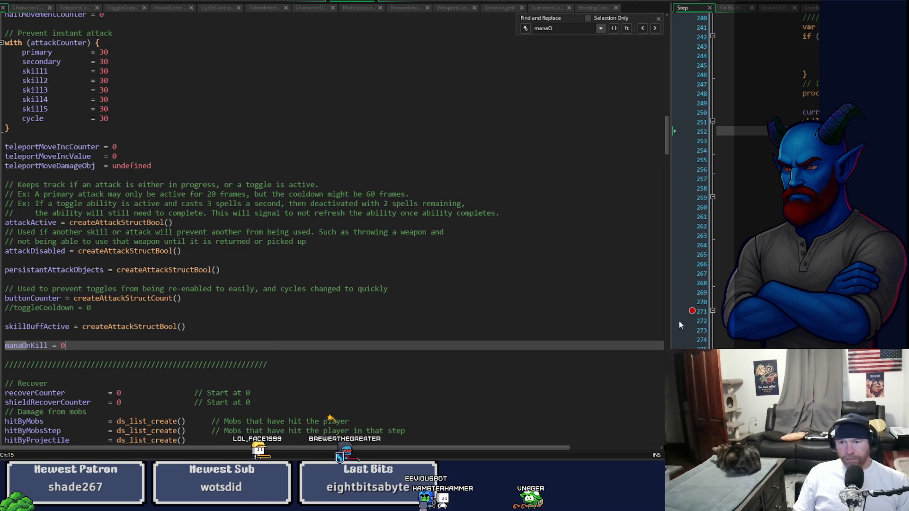
click(691, 314)
drag(671, 312, 358, 311)
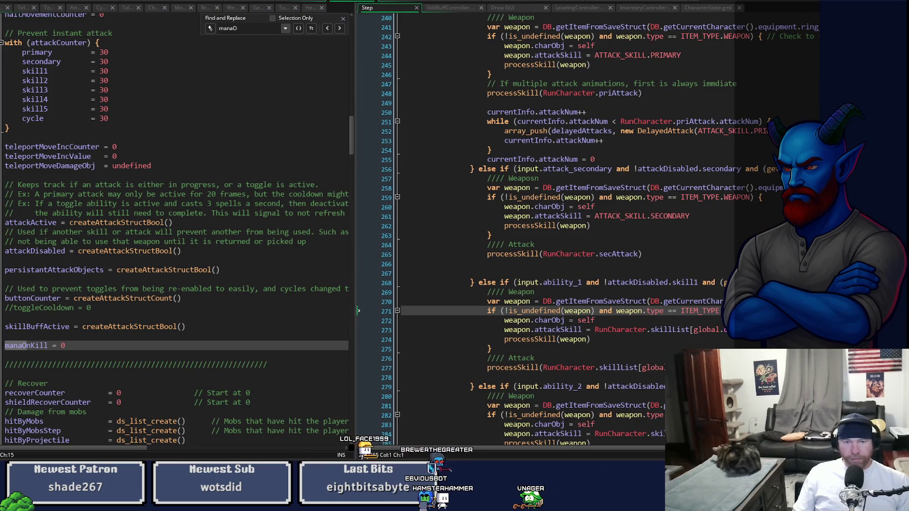
Step: Widen the Step editor further, hide the asset list, and close the obj_attack_heal windows
drag(358, 311, 279, 311)
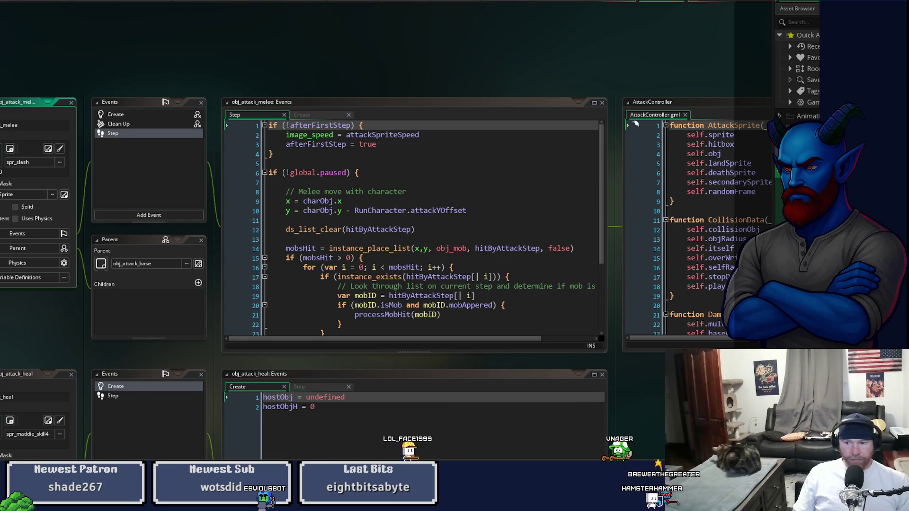
key(F12)
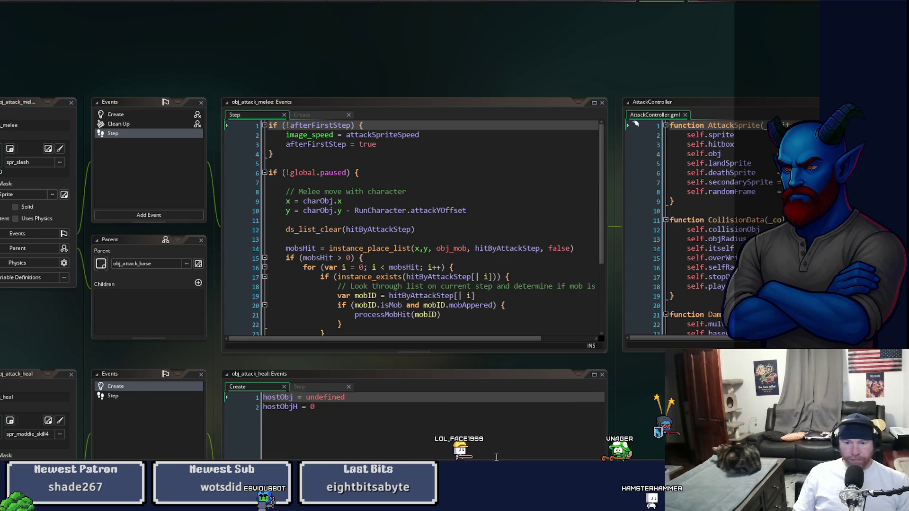
click(70, 375)
scroll(435, 220, down, 2)
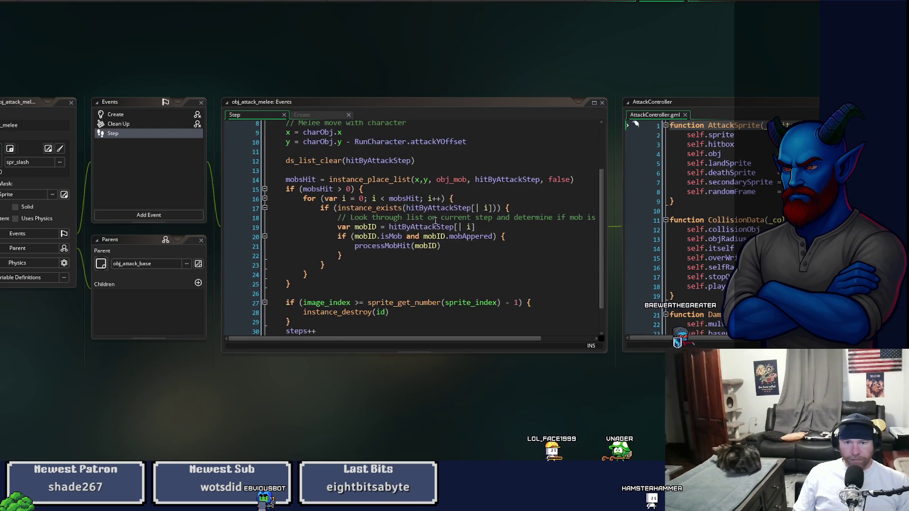
Step: Inspect the processMobHit definition from the melee Step code, then scroll to the obj_mob windows
click(385, 252)
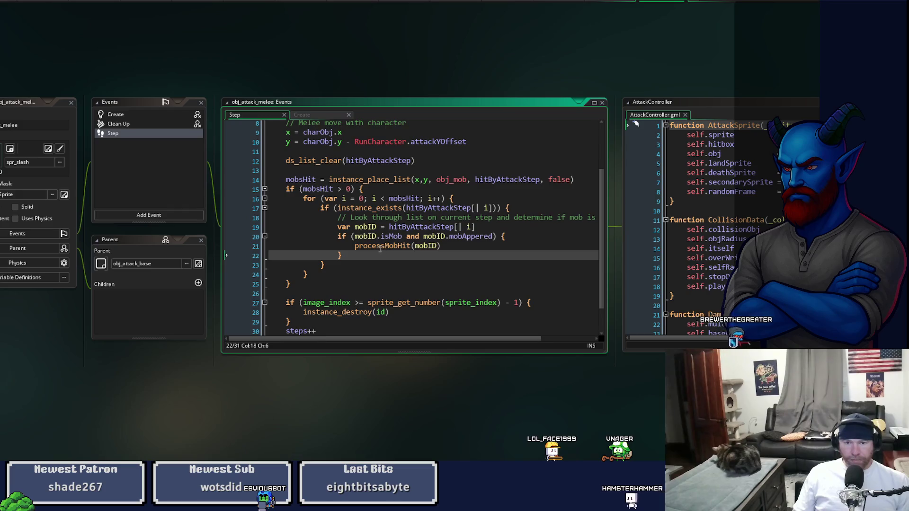
middle_click(380, 247)
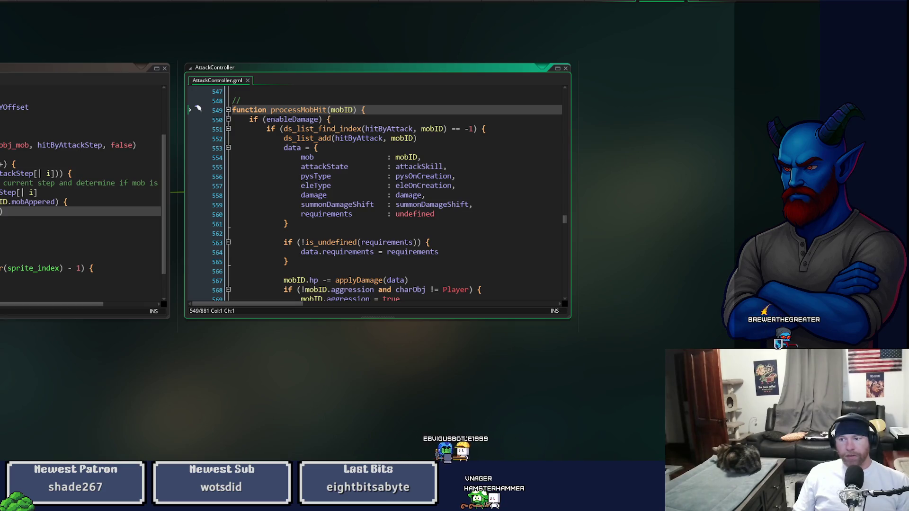
click(95, 211)
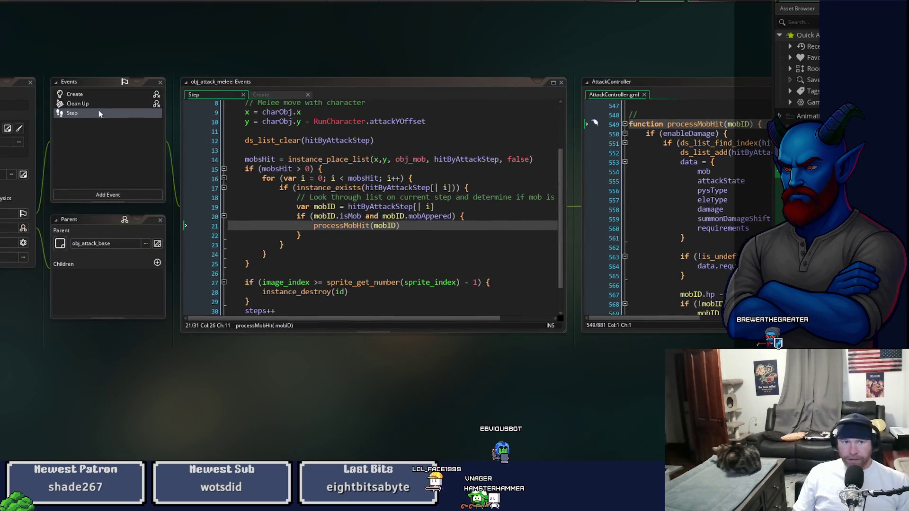
scroll(329, 326, down, 5)
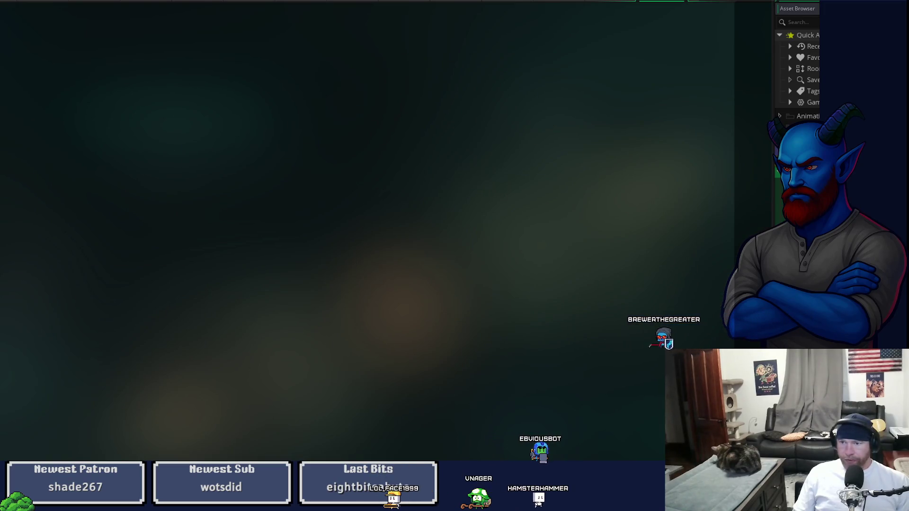
scroll(522, 337, up, 10)
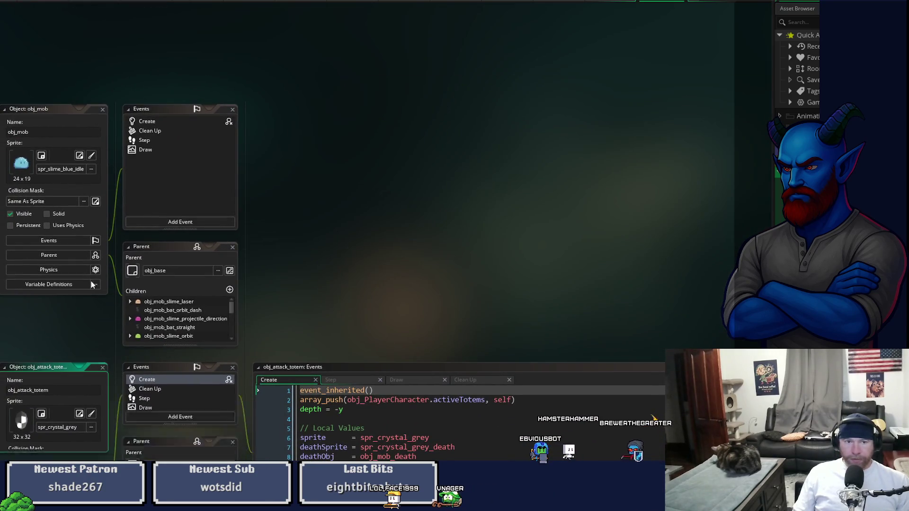
Step: Close obj_attack_totem and write Player.current_mp on line 8 of obj_mob's Clean Up event
click(102, 368)
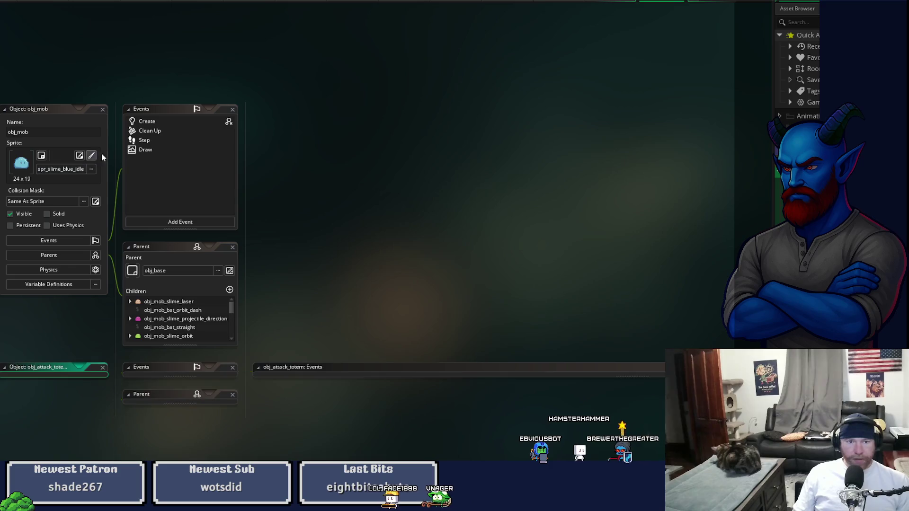
double_click(154, 133)
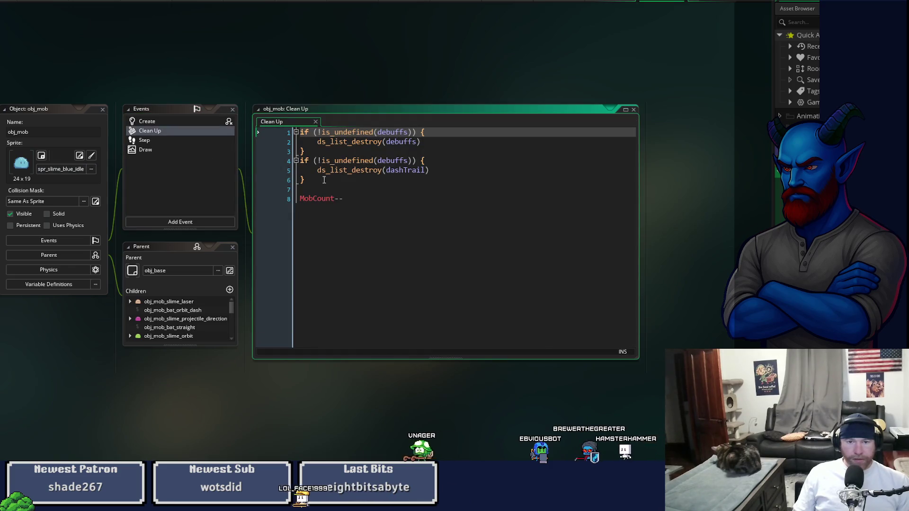
click(391, 180)
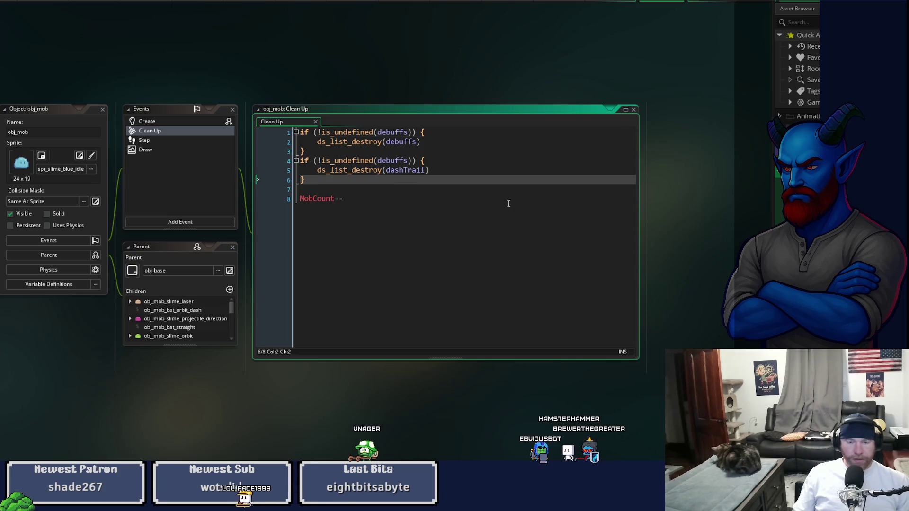
key(Return)
key(Return)
text(if)
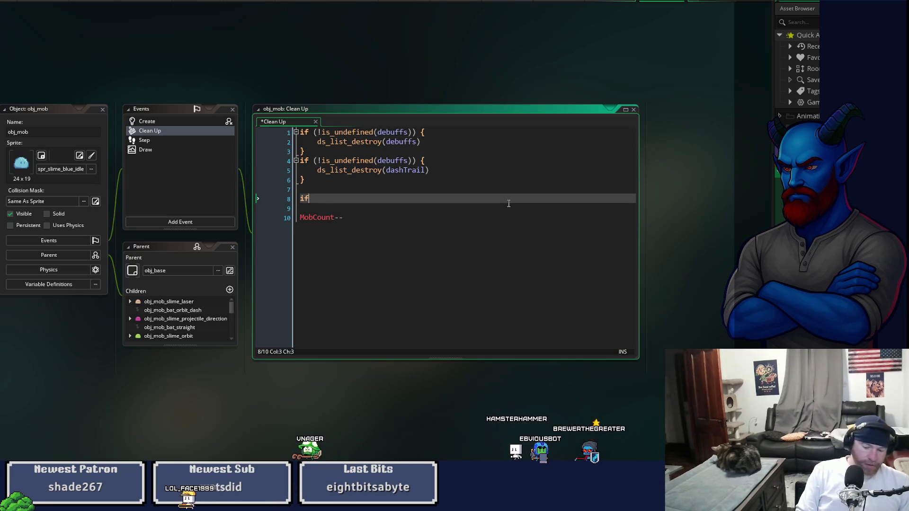
key(BackSpace)
key(BackSpace)
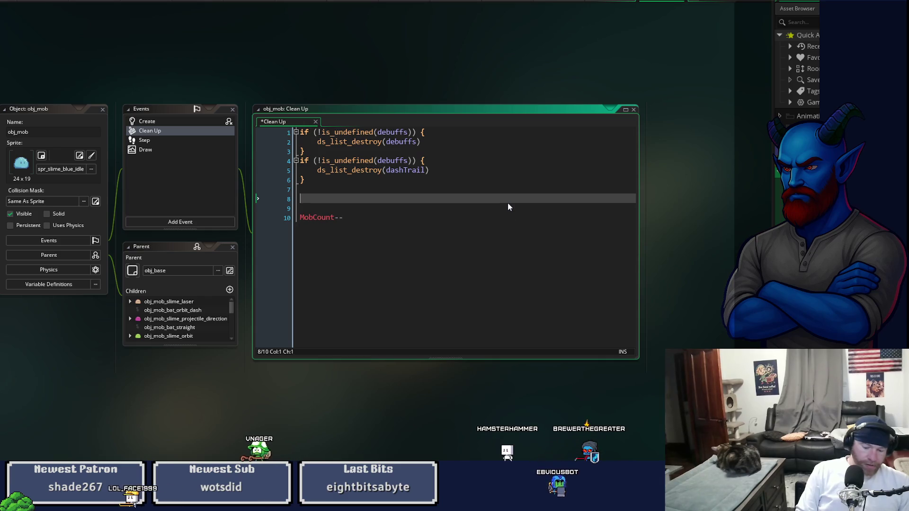
text(Pl)
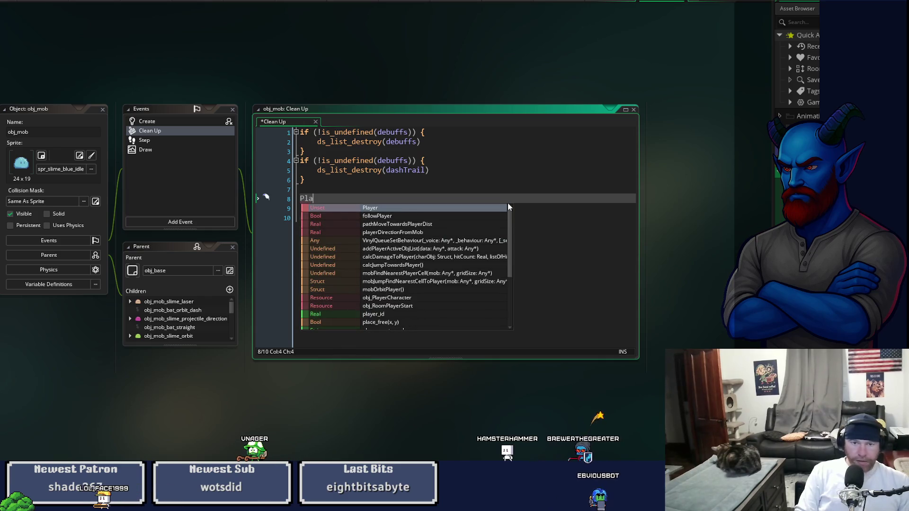
key(Return)
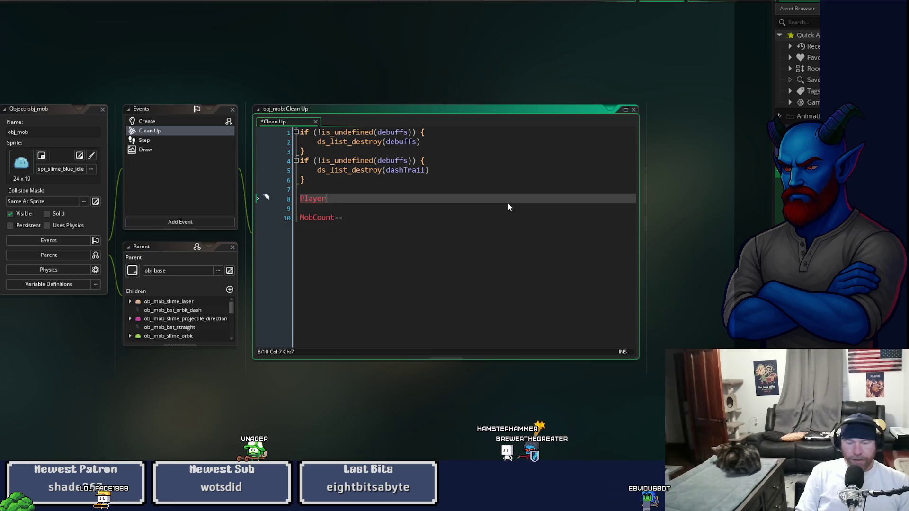
text(.)
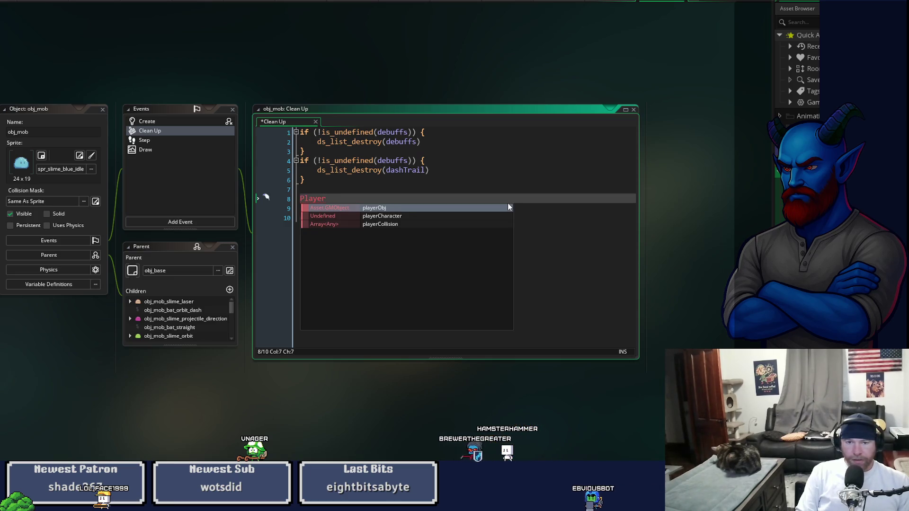
key(Escape)
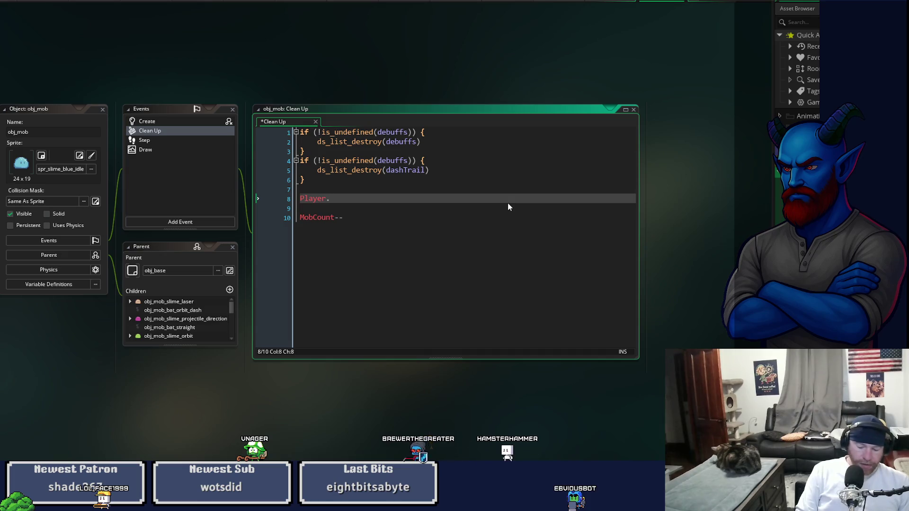
text(curre)
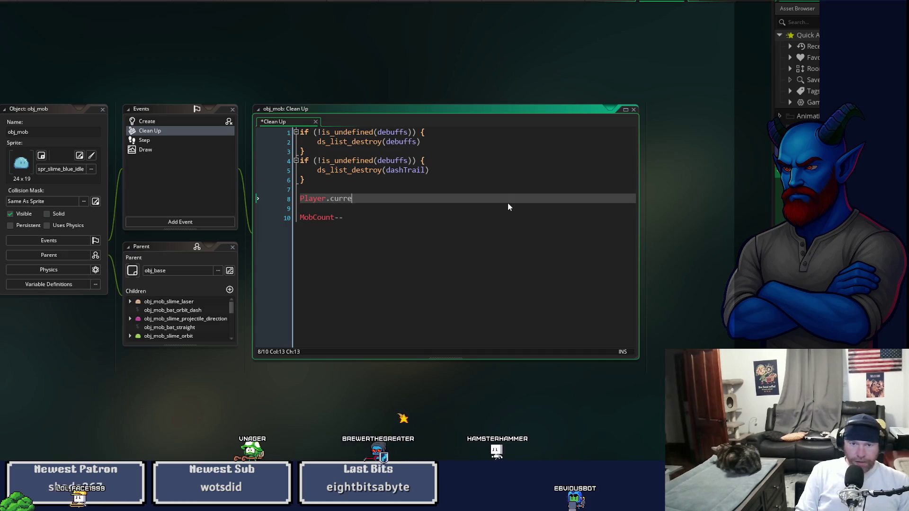
text(nt_mp)
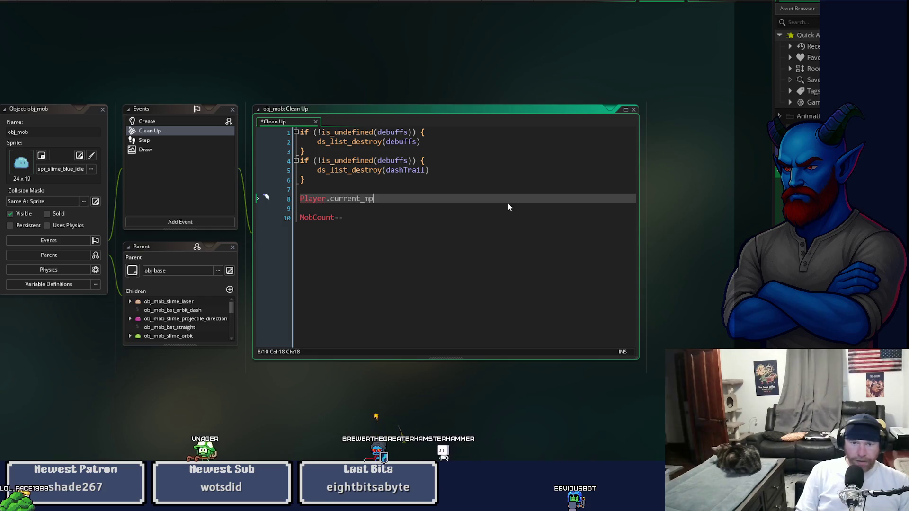
click(351, 3)
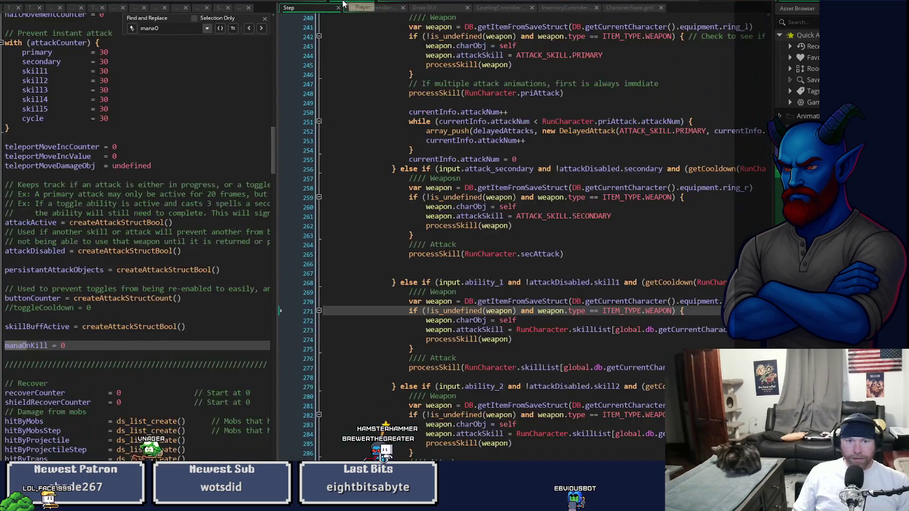
Step: Widen the player code pane and locate the mp_current variable name
drag(307, 129, 417, 129)
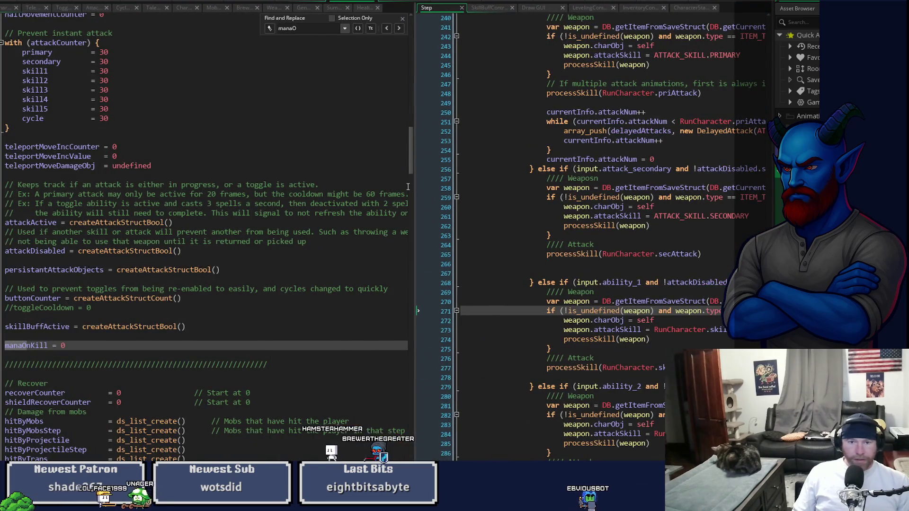
mouse_move(411, 166)
mouse_down()
mouse_move(411, 209)
mouse_move(410, 105)
mouse_up()
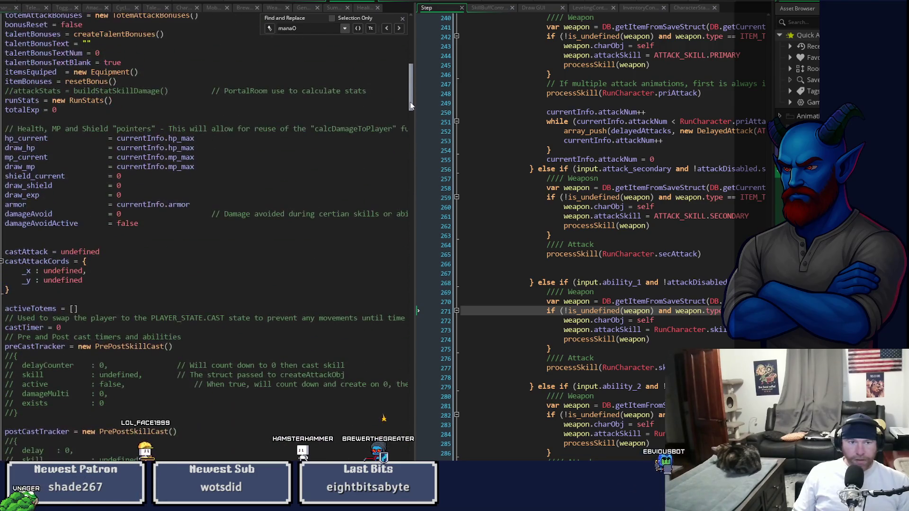
double_click(26, 157)
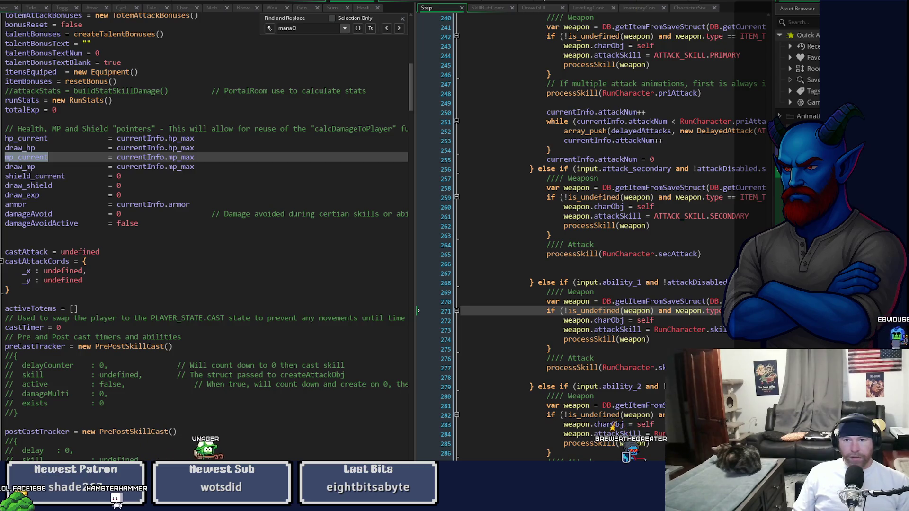
Step: Return to obj_mob's Clean Up code and select the Player.current_mp line 8
click(550, 4)
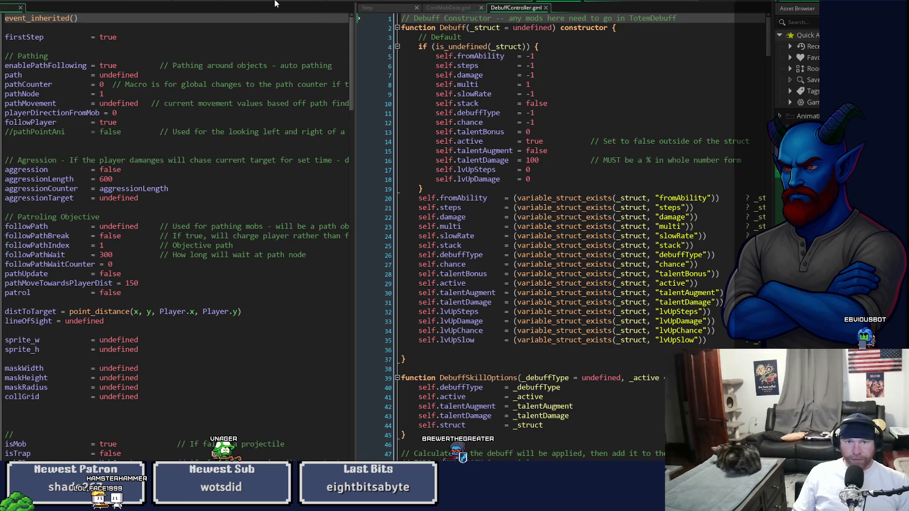
click(646, 2)
click(363, 195)
text(_mp)
drag(374, 198, 292, 201)
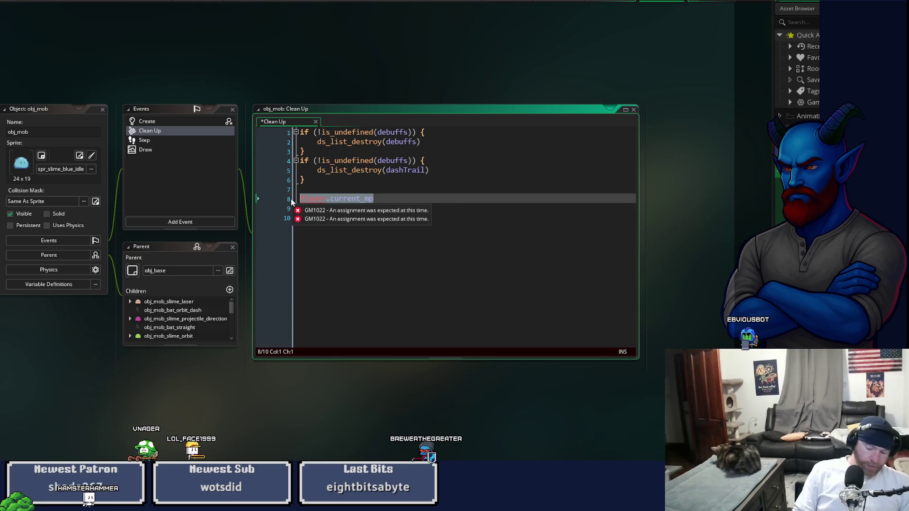
Step: Replace line 8 with adjustCharacterMana(Player.manaOnKill, Player)
key(BackSpace)
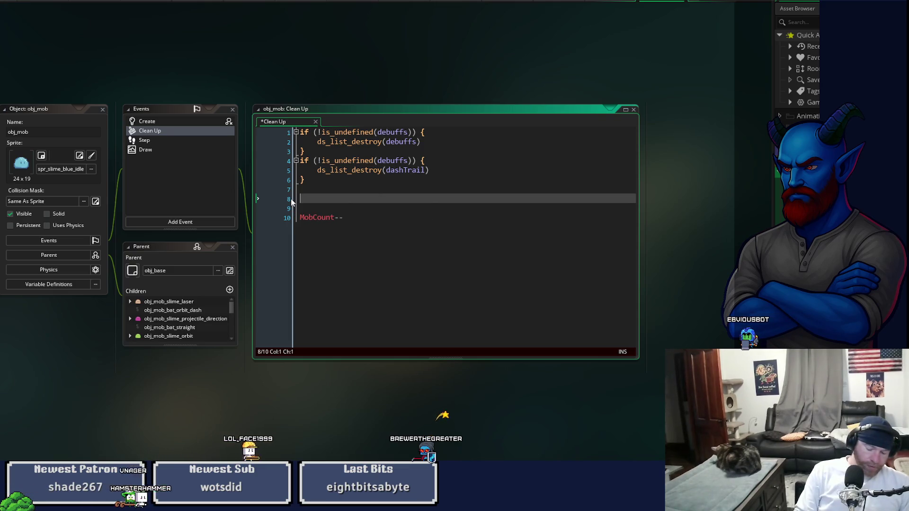
text(adjus)
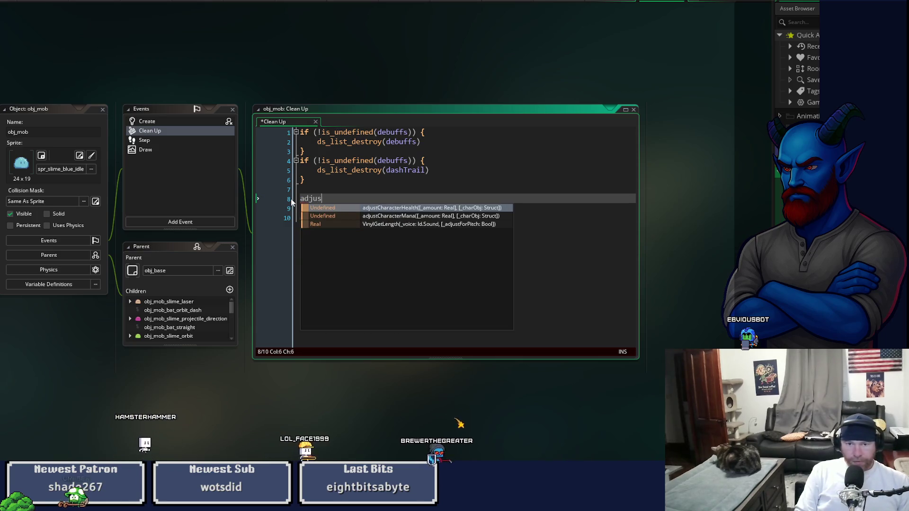
key(Down)
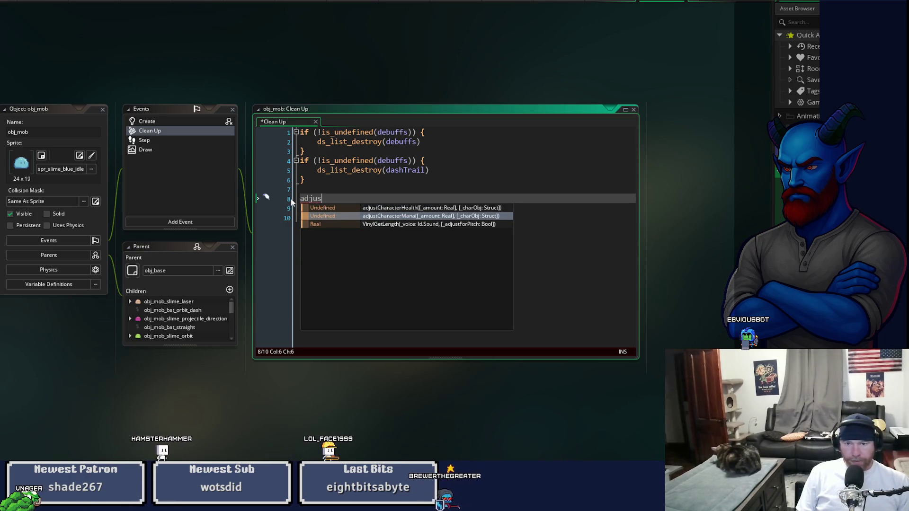
key(Return)
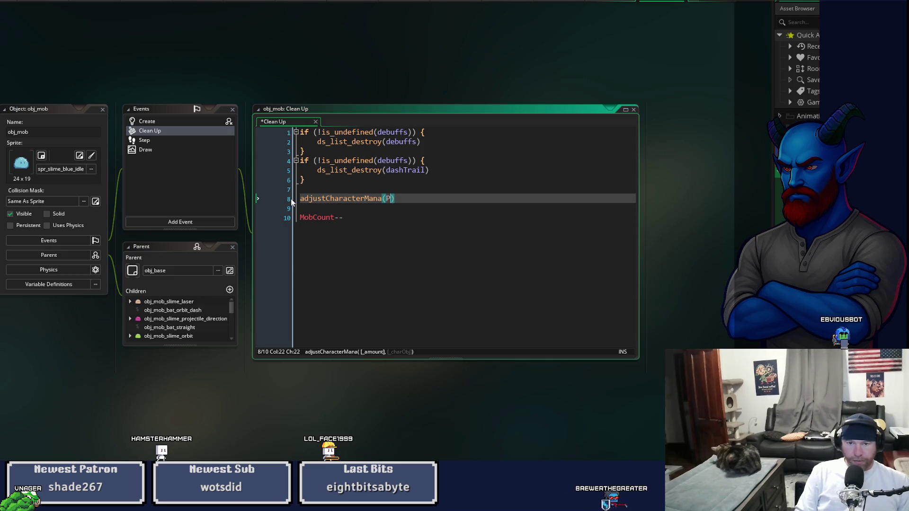
text(Player.)
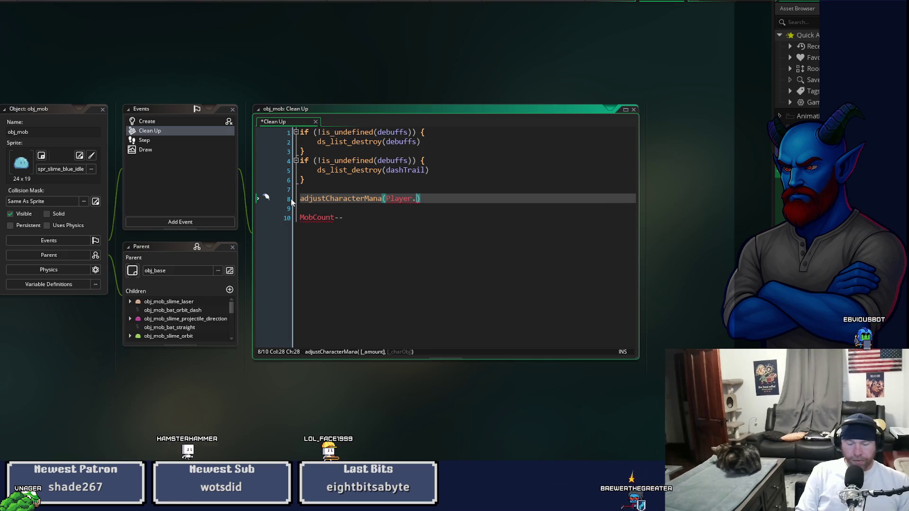
text(naOnKill)
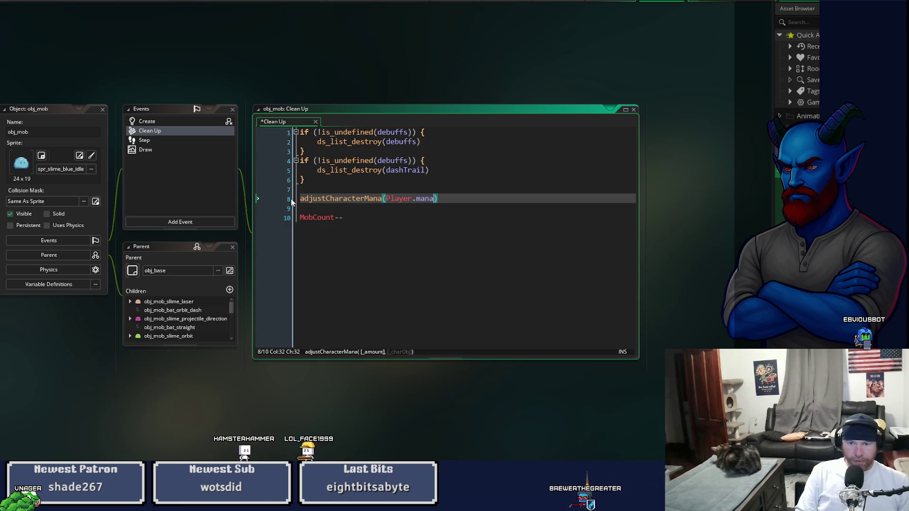
text(, )
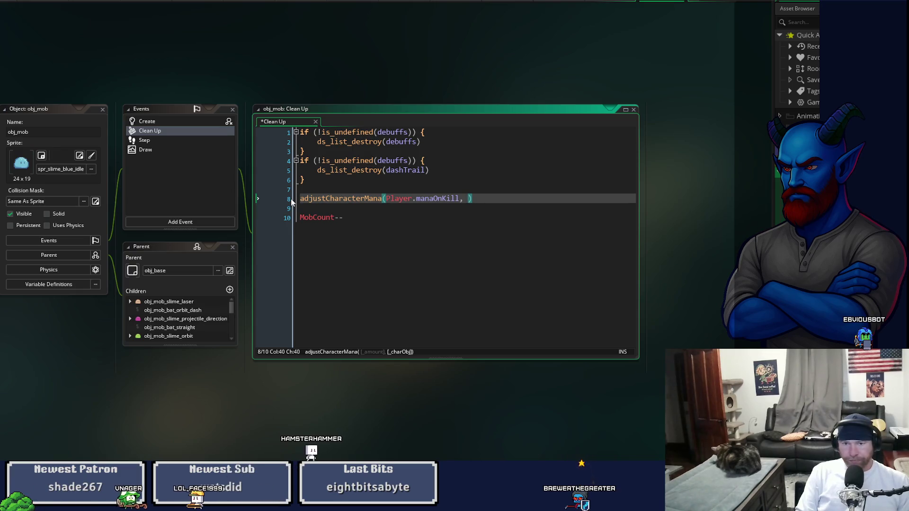
text(Player)
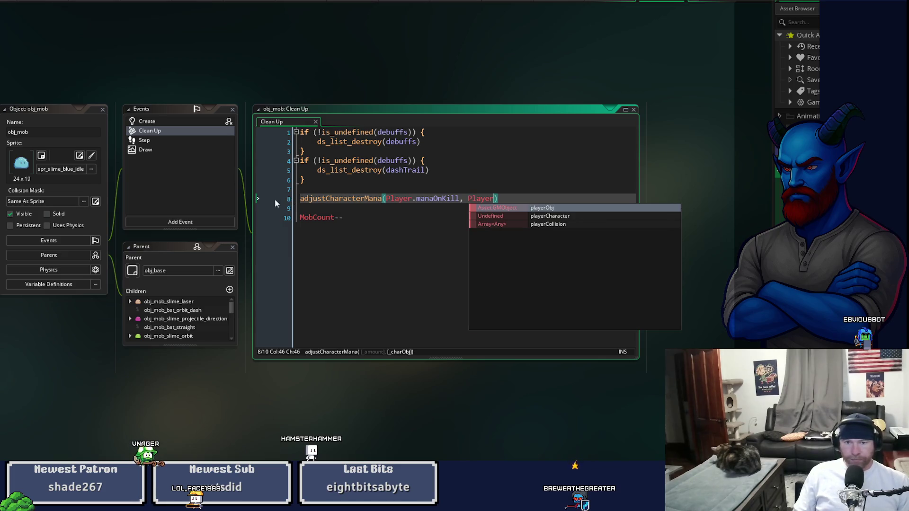
Step: Check adjustCharacterMana's definition and remove the redundant Player argument
middle_click(302, 198)
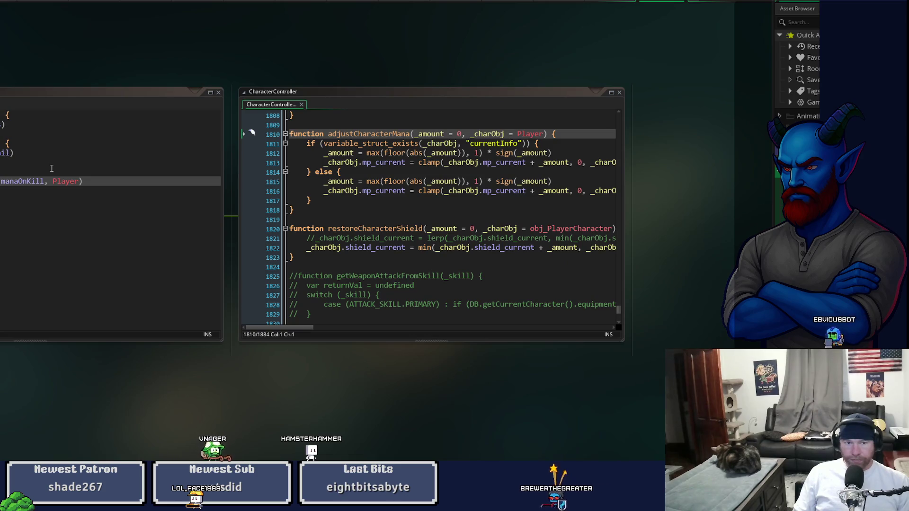
drag(44, 181, 78, 183)
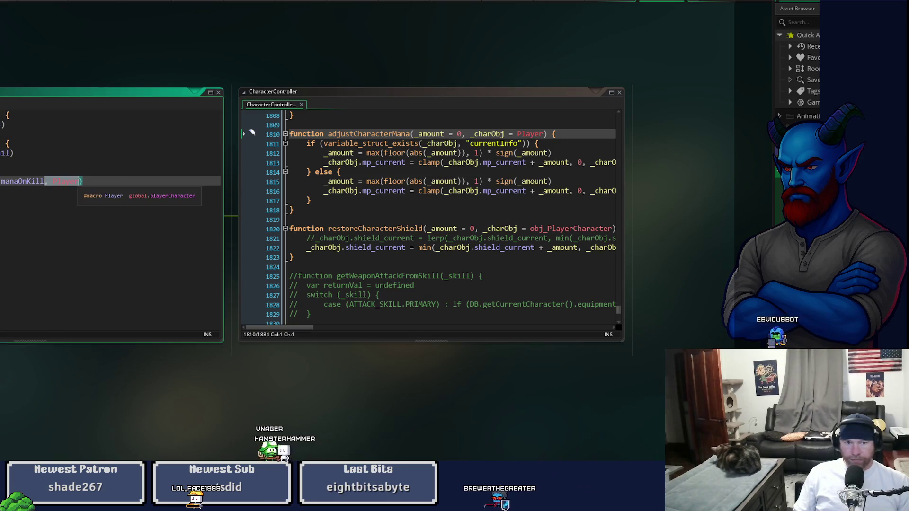
key(BackSpace)
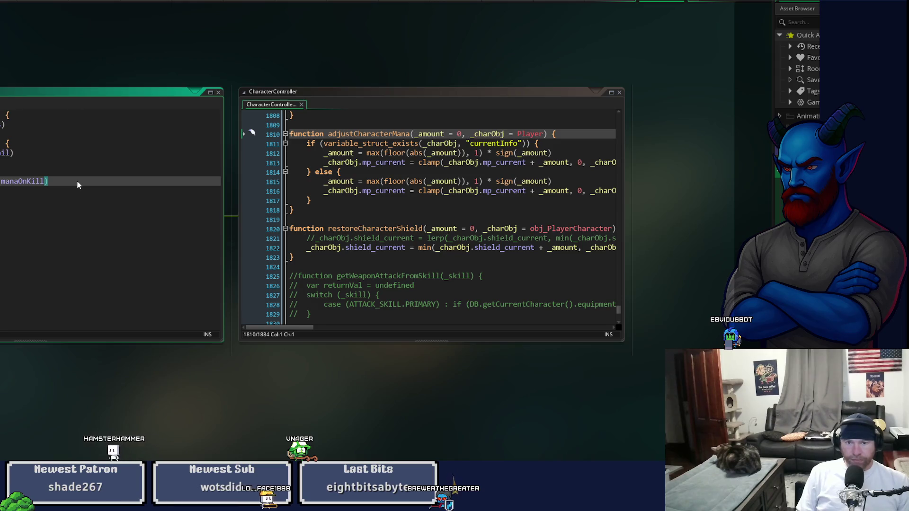
scroll(77, 180, left, 2)
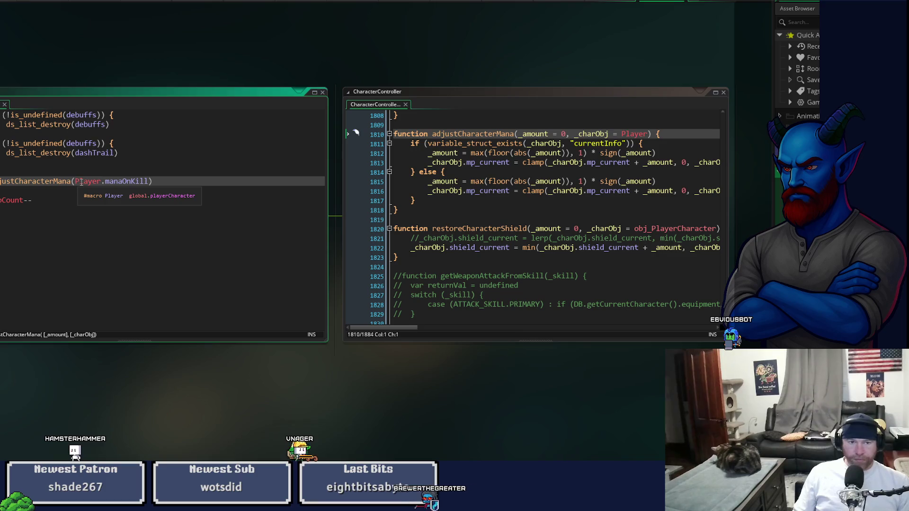
drag(129, 17, 333, 73)
click(335, 1)
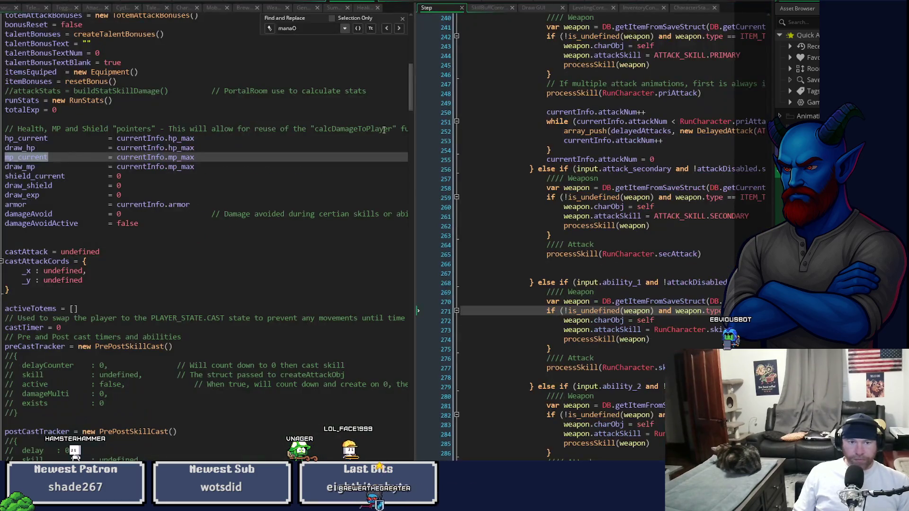
click(81, 222)
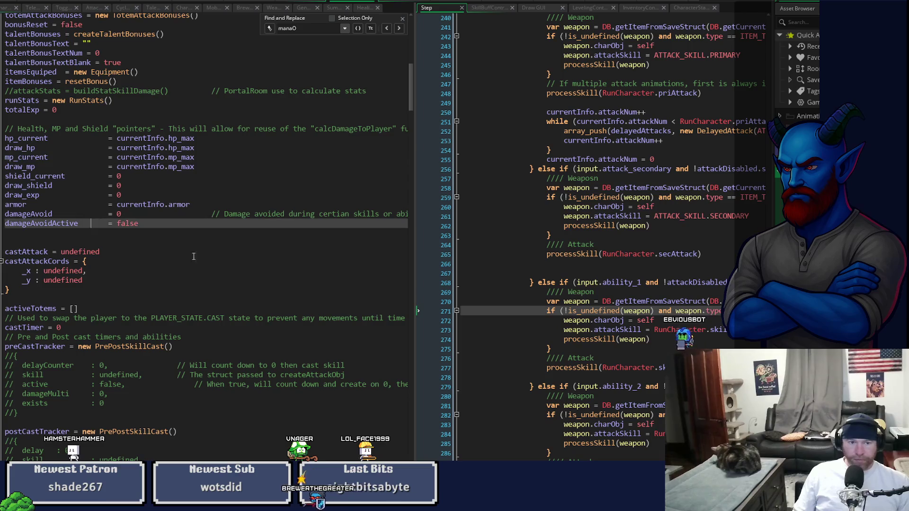
scroll(249, 349, down, 10)
scroll(249, 349, down, 13)
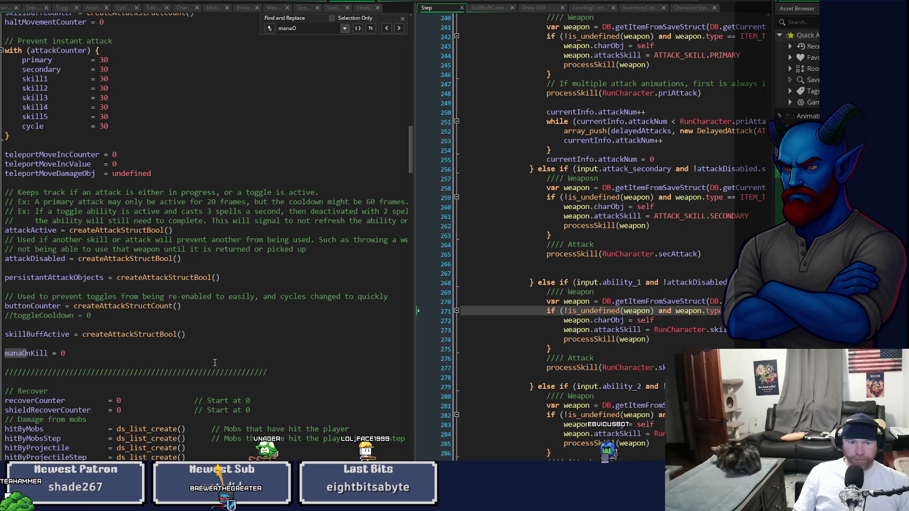
click(208, 372)
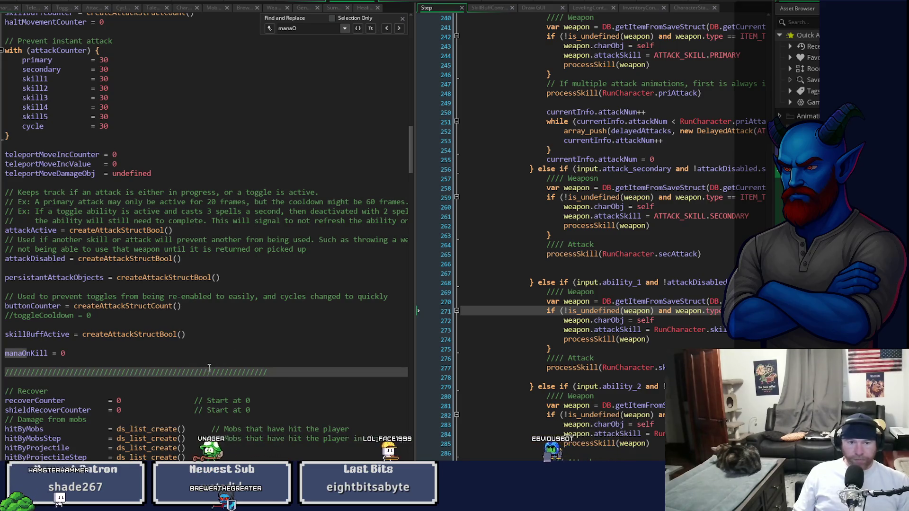
key(Up)
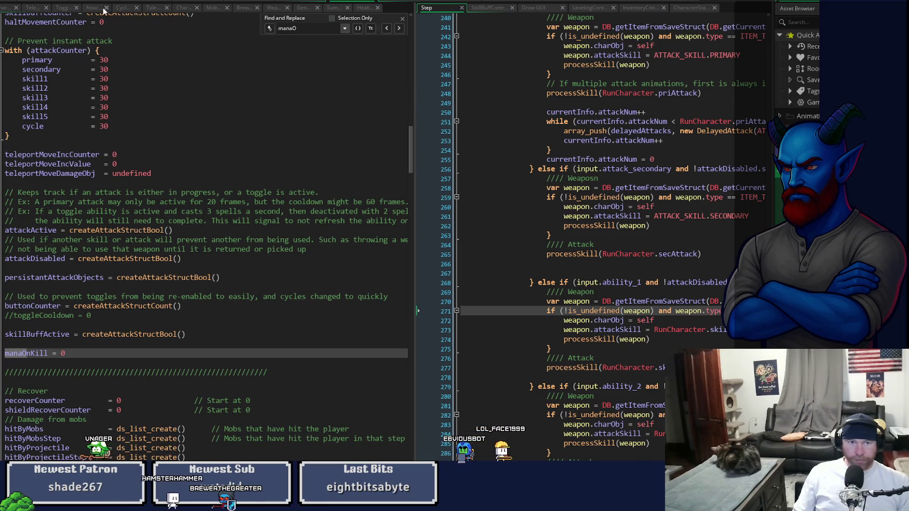
click(291, 3)
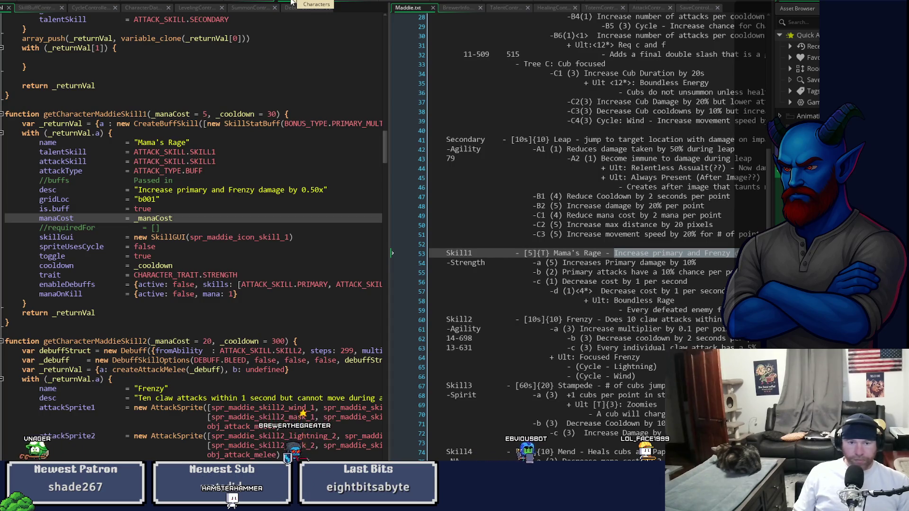
double_click(63, 294)
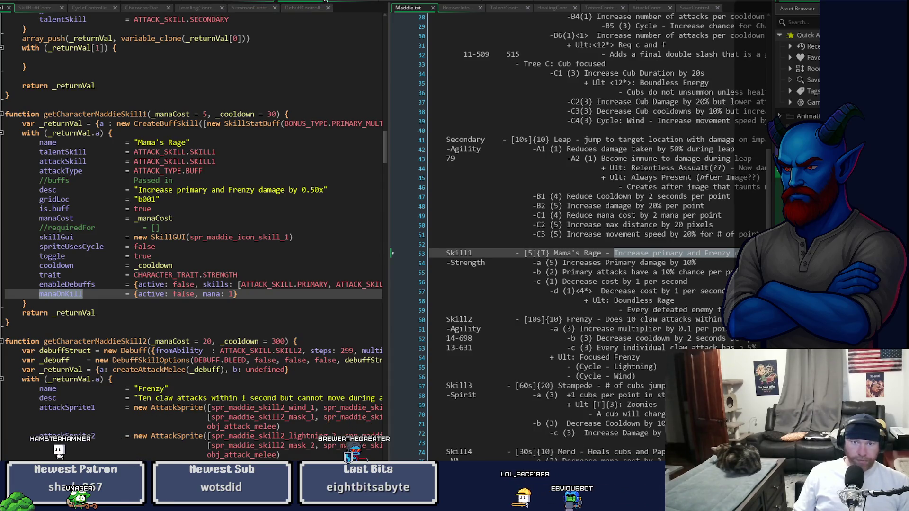
click(345, 4)
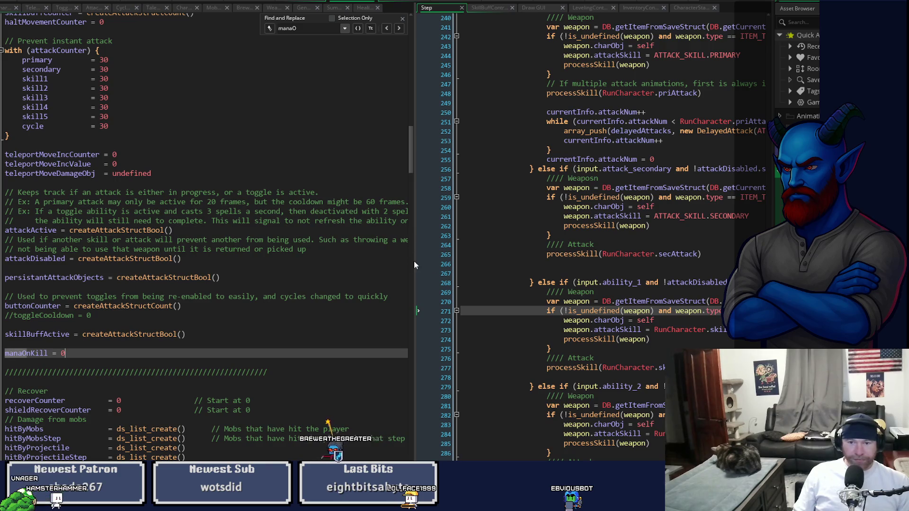
mouse_move(415, 261)
mouse_down()
mouse_move(284, 261)
mouse_move(415, 261)
mouse_move(385, 261)
mouse_up()
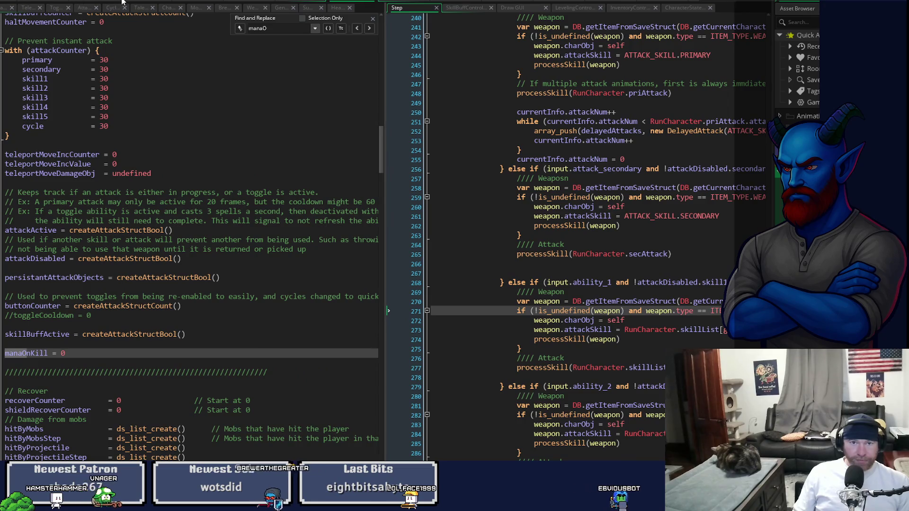
click(2, 9)
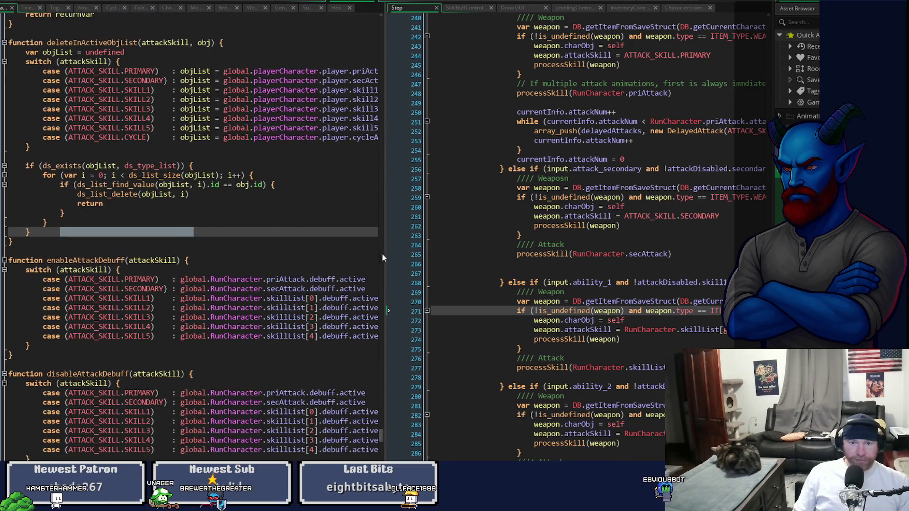
Step: Widen the code editor to full width and select the buff-on enableDebuffs if-block
drag(387, 391, 777, 392)
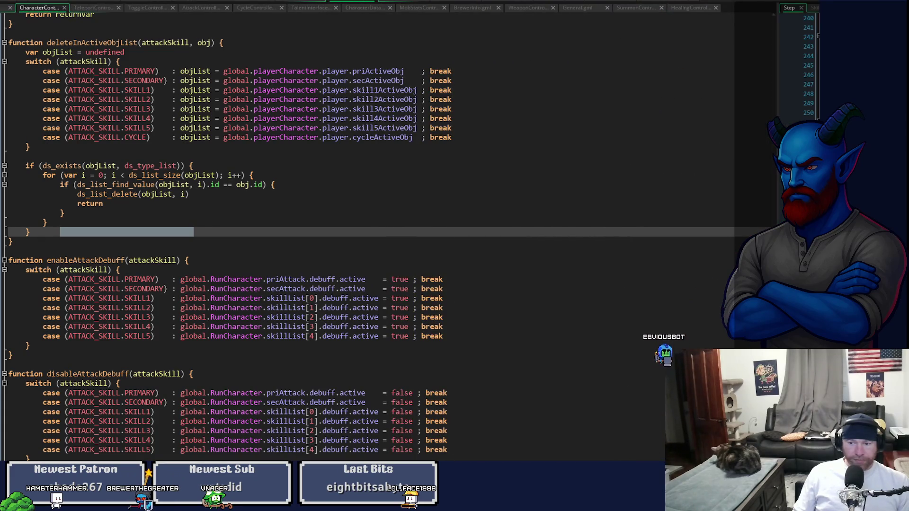
scroll(364, 236, up, 20)
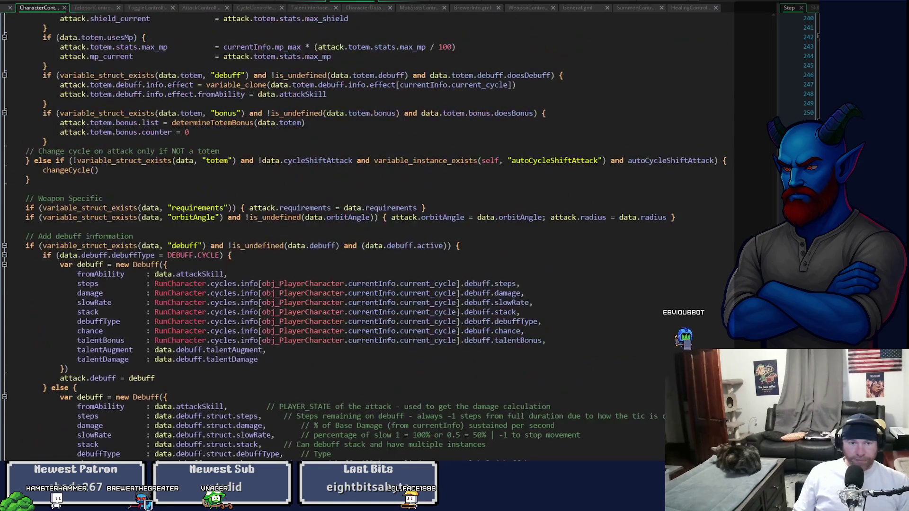
scroll(365, 237, up, 20)
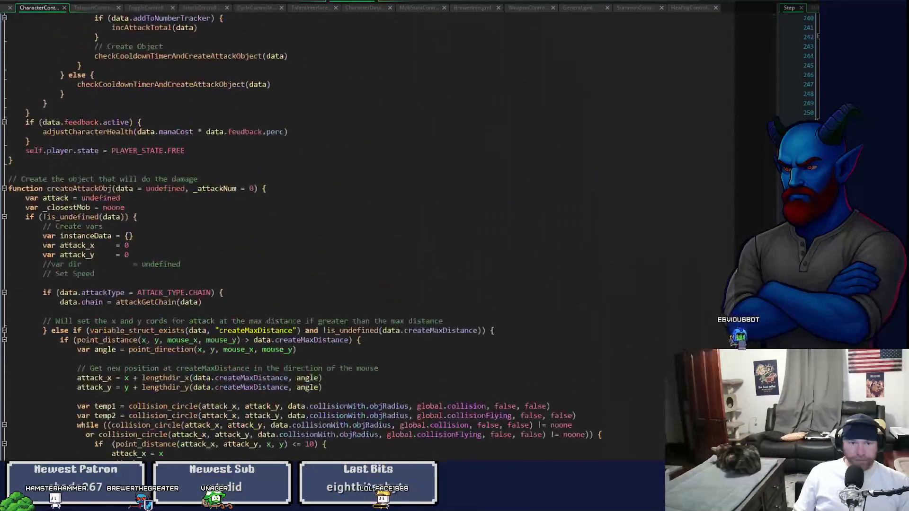
scroll(364, 237, down, 3)
scroll(365, 236, down, 3)
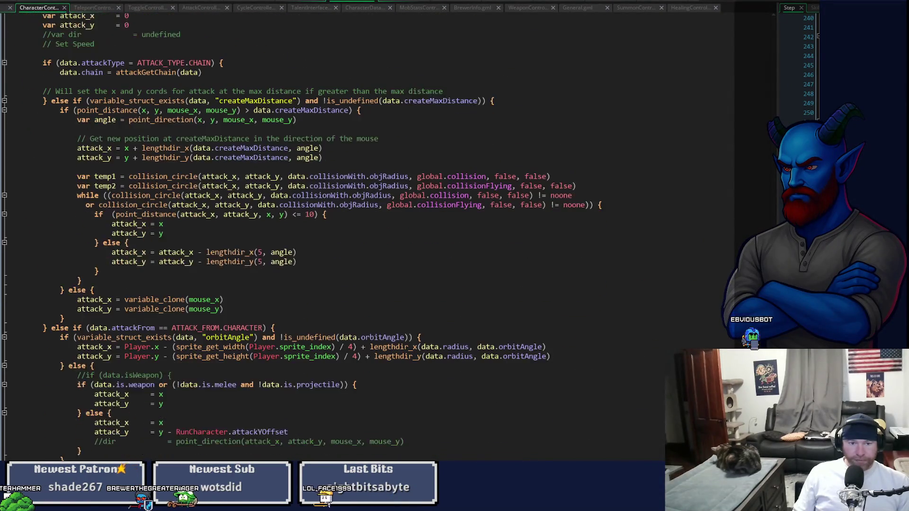
scroll(364, 237, up, 5)
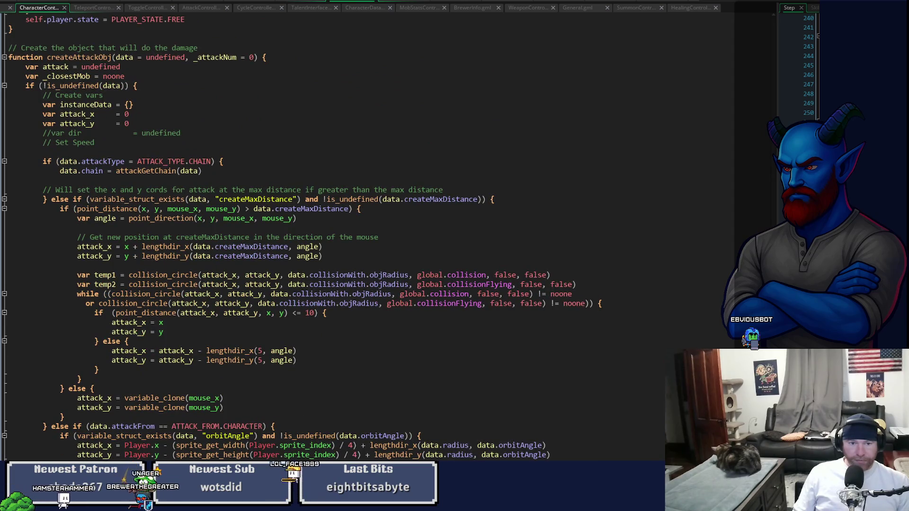
scroll(364, 237, down, 2)
scroll(365, 237, up, 13)
scroll(364, 237, up, 20)
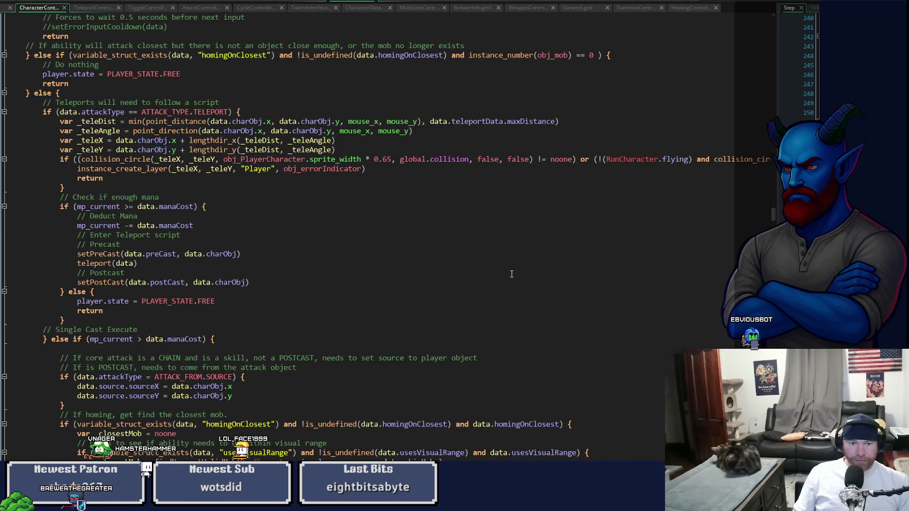
scroll(507, 283, up, 7)
scroll(507, 284, up, 14)
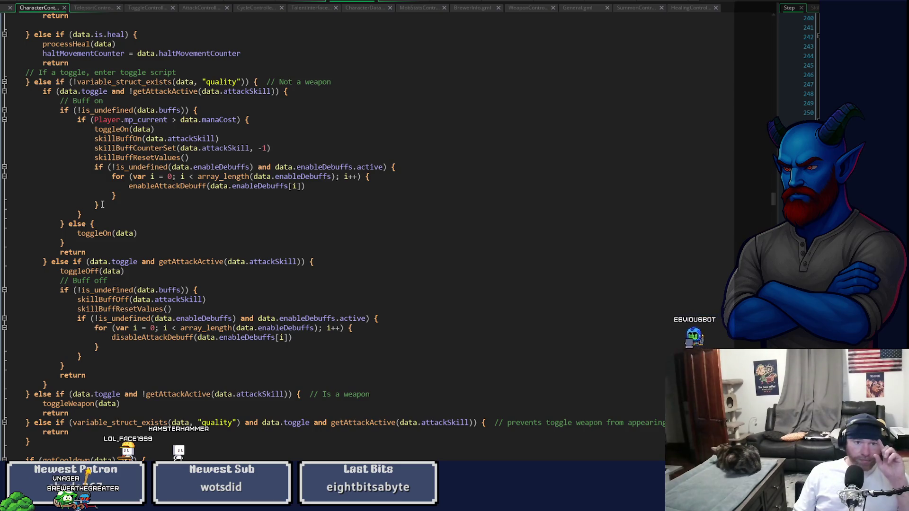
drag(102, 205, 93, 167)
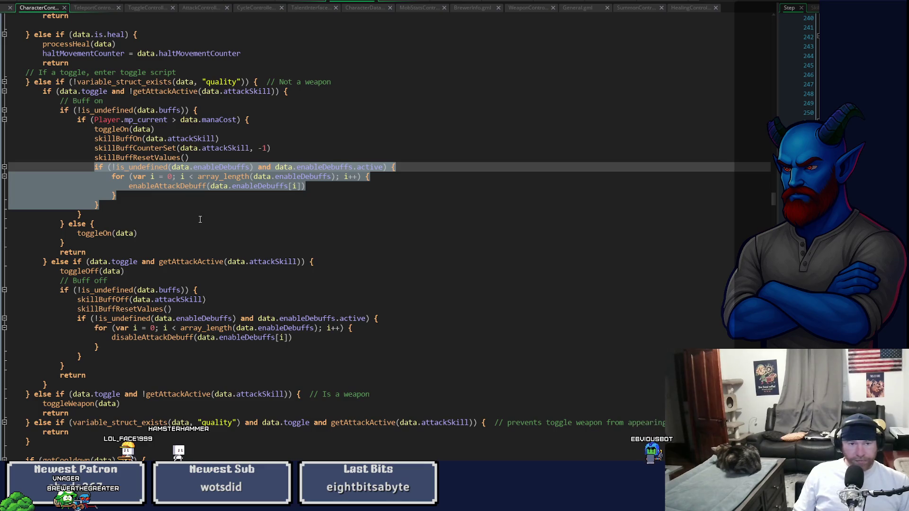
Step: Duplicate the enableDebuffs if-block and delete the inner loop from the copy
key(ctrl+d)
click(175, 241)
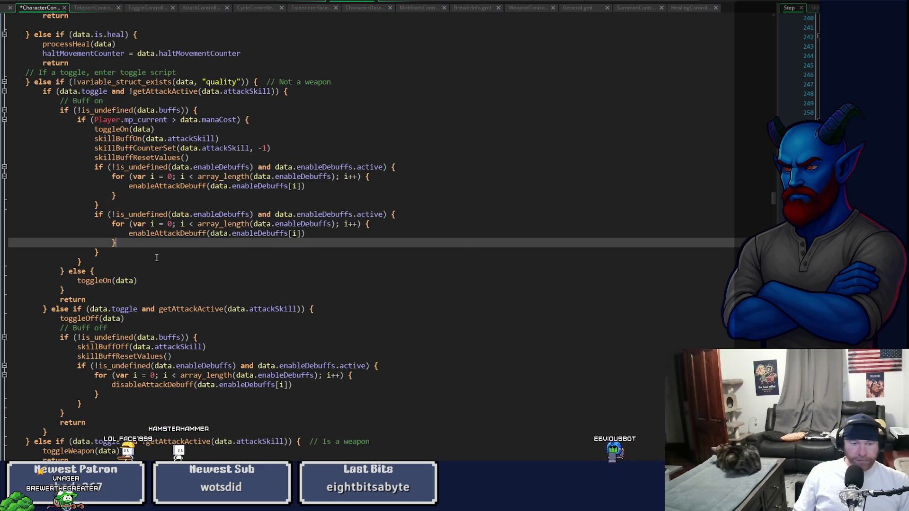
drag(129, 233, 319, 233)
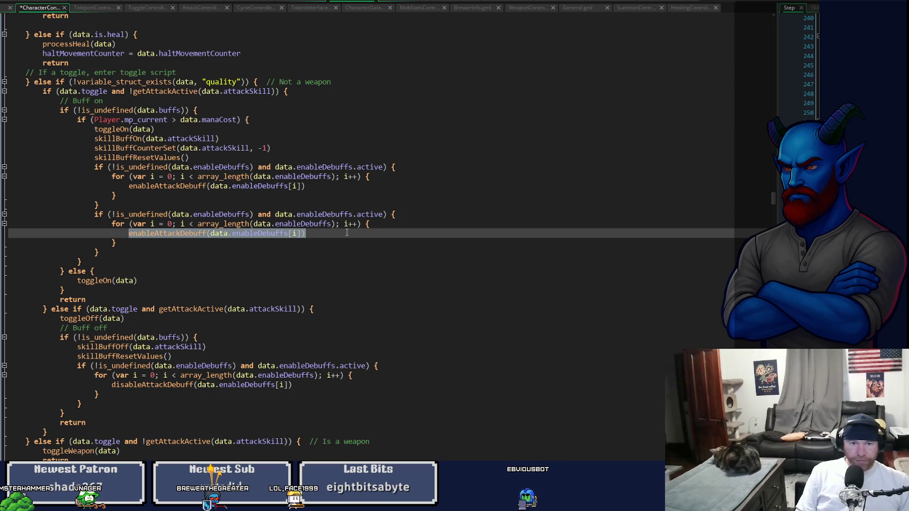
key(Down)
key(shift+Up)
key(shift+Up)
key(shift+Home)
key(Delete)
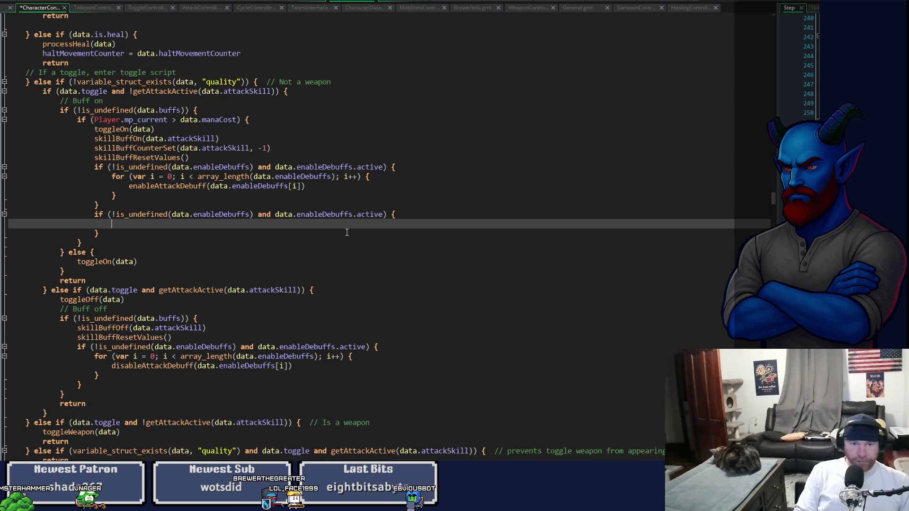
Step: Switch the copy's condition to data.manaOnKill and begin Player.manaOnKill += data.manaOnKill
click(209, 216)
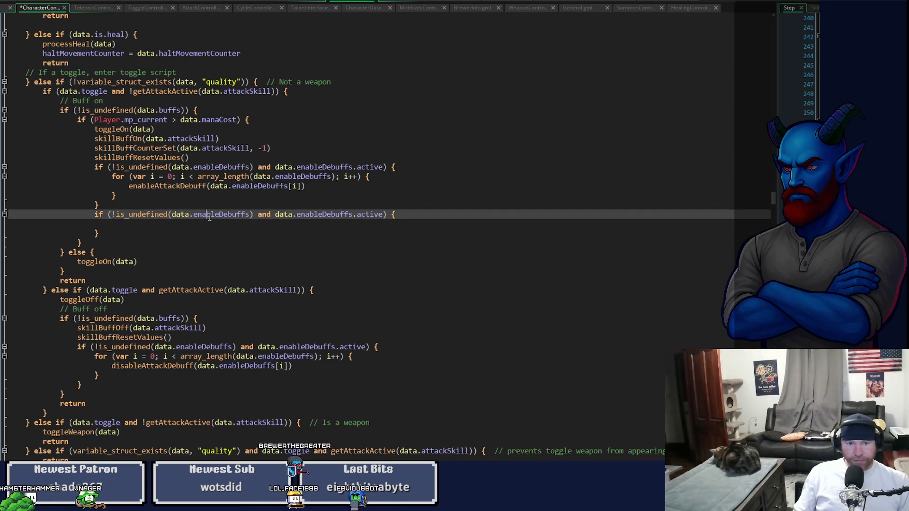
text(manaOnKi)
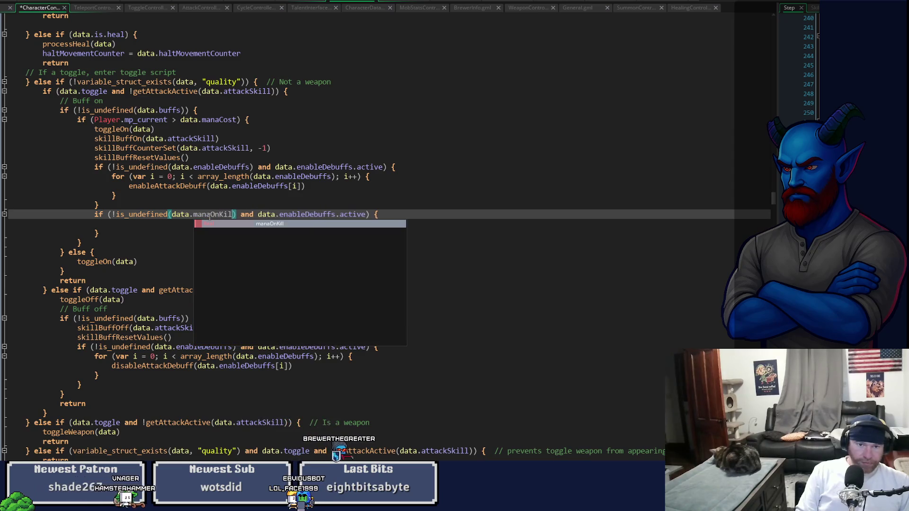
key(Return)
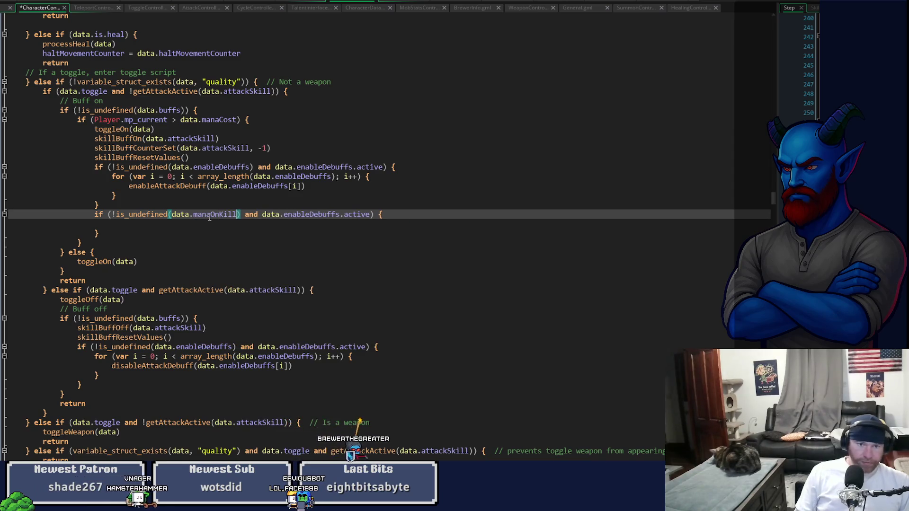
double_click(286, 214)
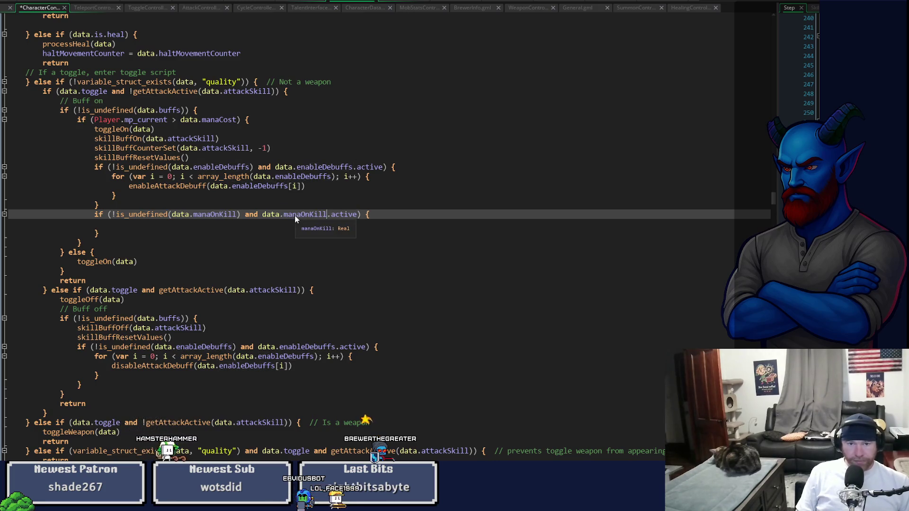
key(ctrl+v)
key(Down)
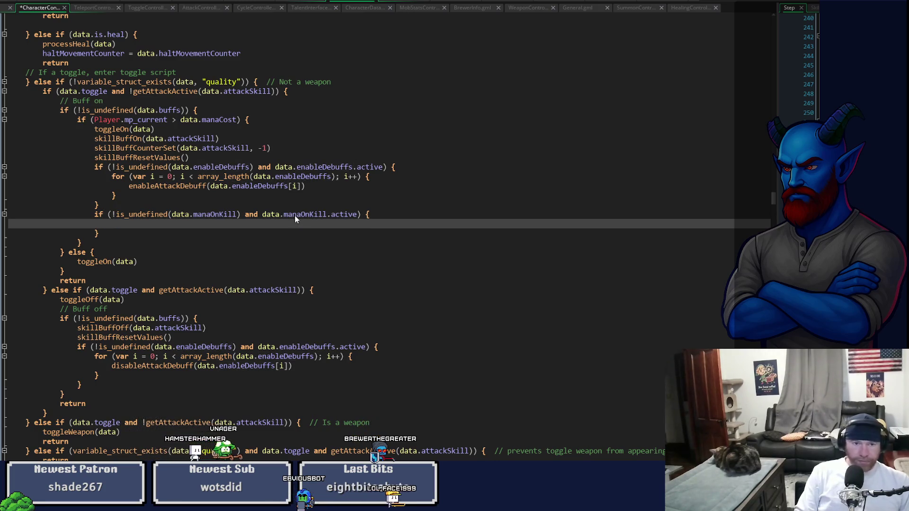
text(Player.manaOnKill )
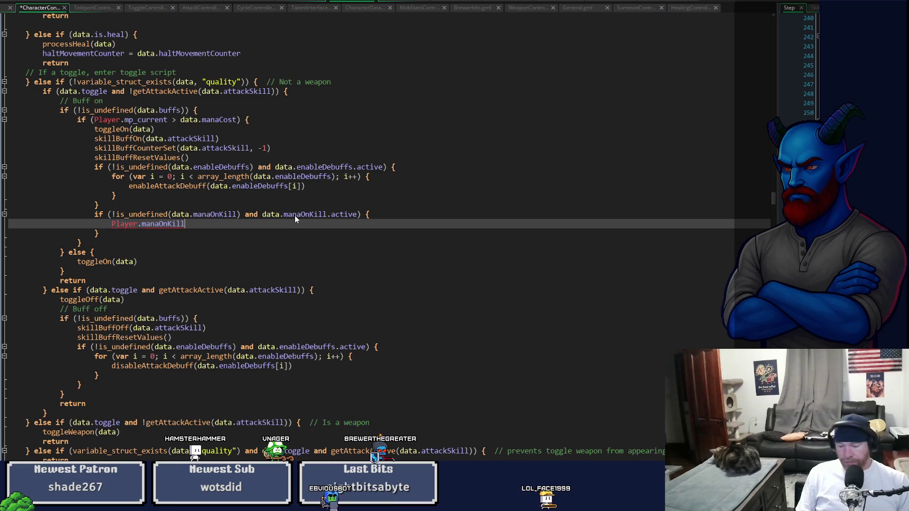
text(+=)
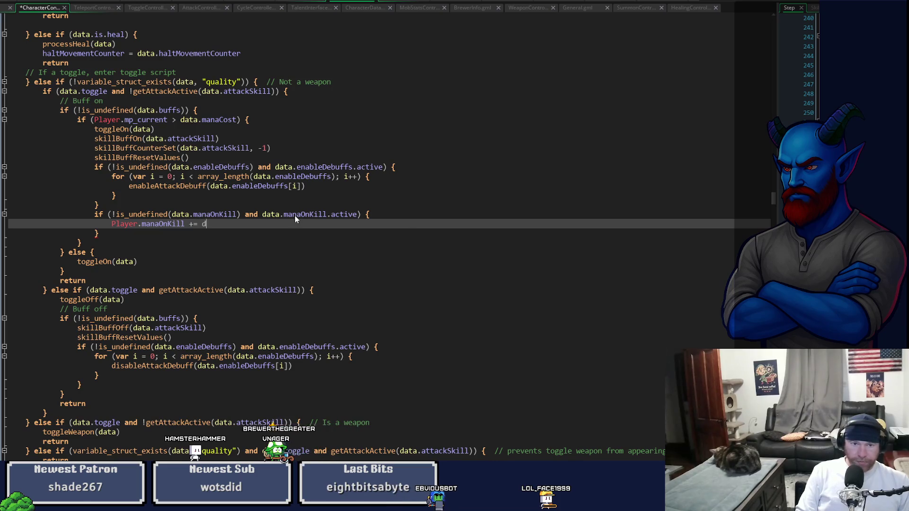
text( data)
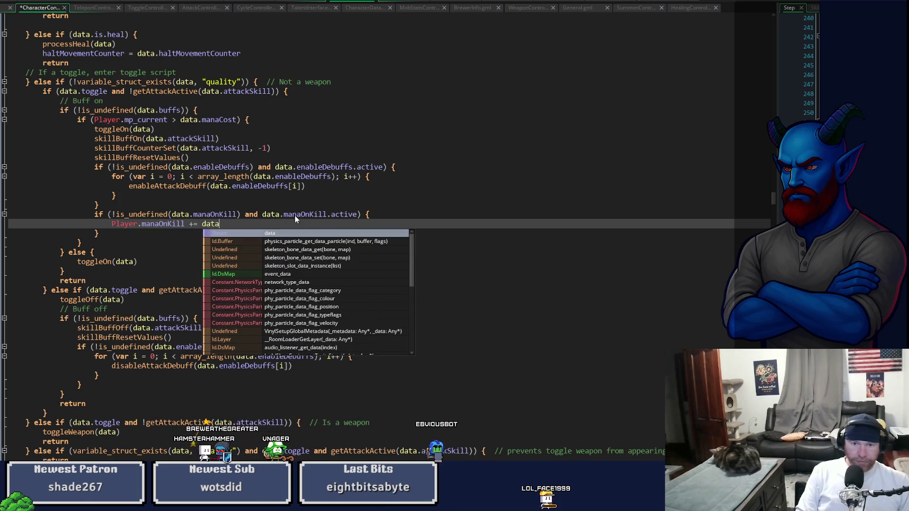
text(.manaOnKill.)
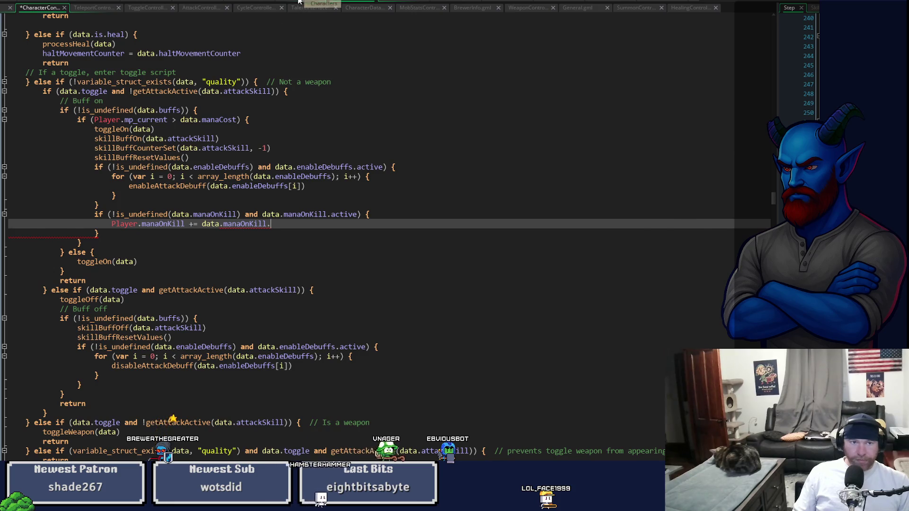
Step: Check Mama's Rage's manaOnKill field, then finish the line with .mana and select the block
click(300, 2)
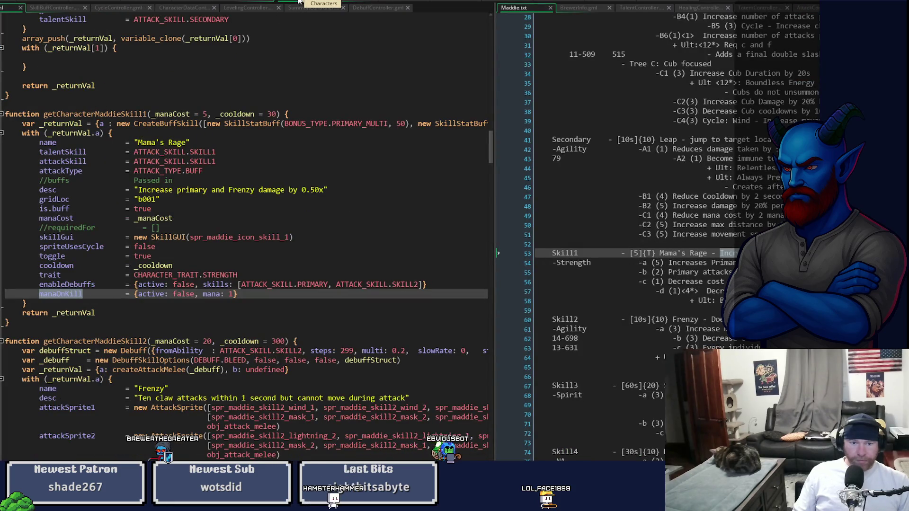
click(342, 1)
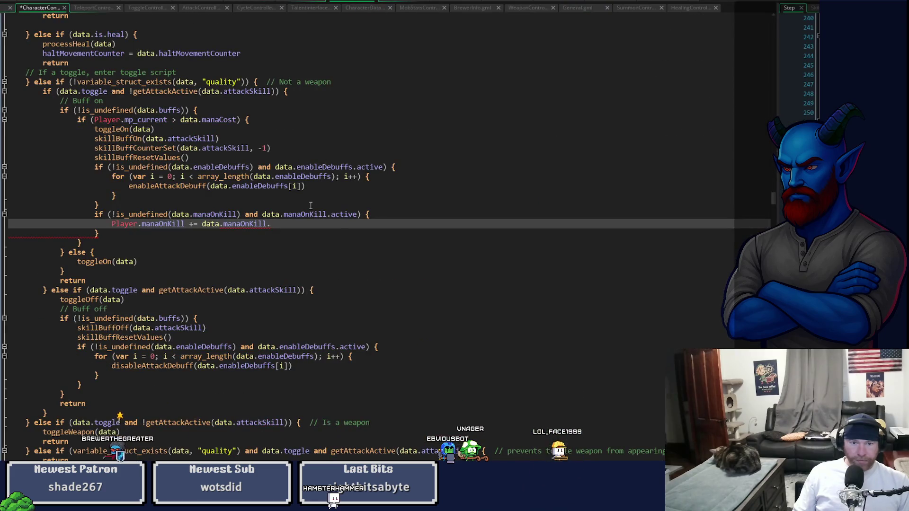
text(mana)
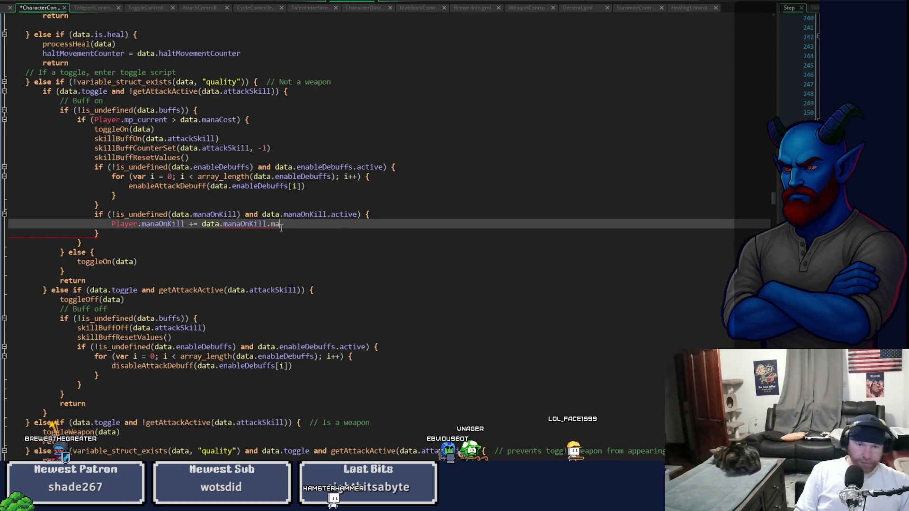
key(Down)
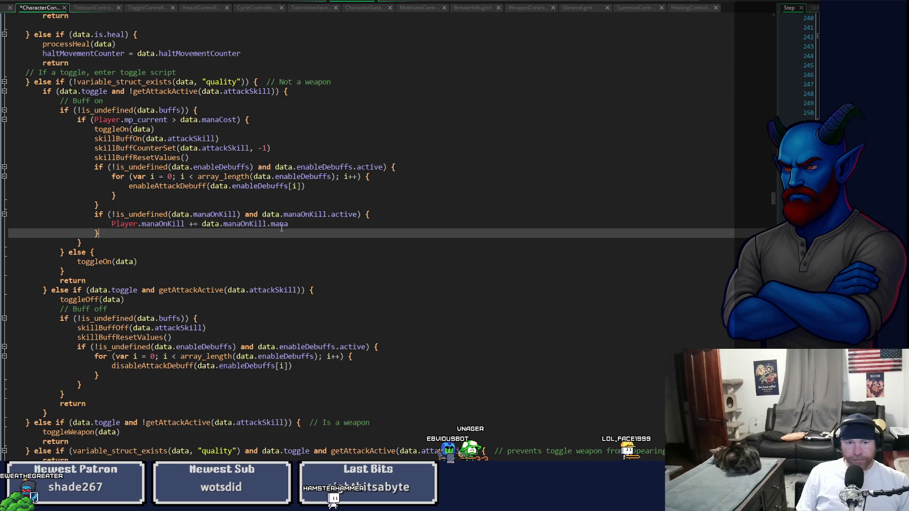
key(shift+Up)
key(shift+Up)
key(shift+Home)
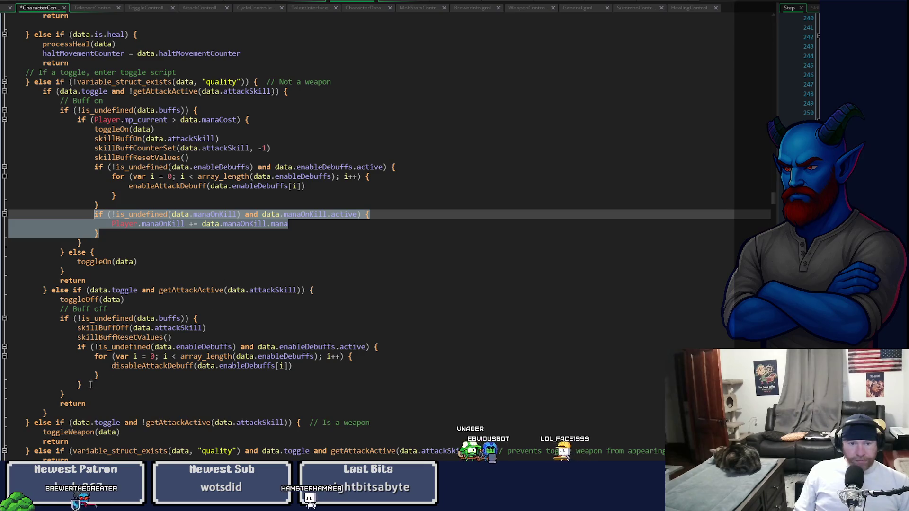
Step: Paste the manaOnKill block into the buff-off branch and dedent it one level
click(103, 376)
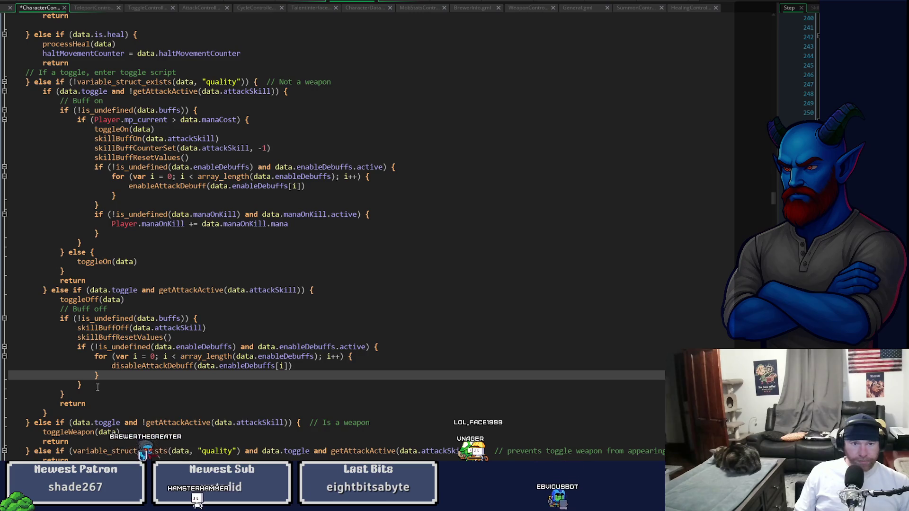
click(98, 388)
key(Return)
key(ctrl+v)
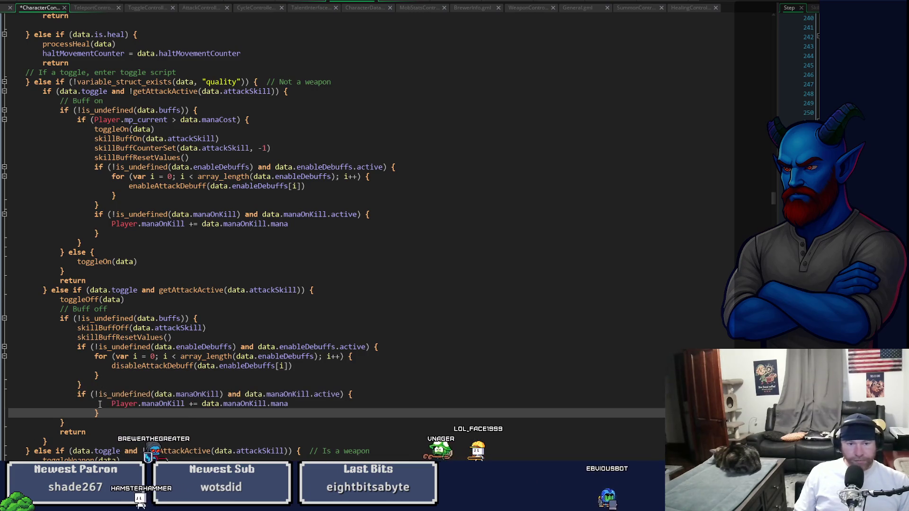
drag(103, 414, 112, 404)
key(shift+Tab)
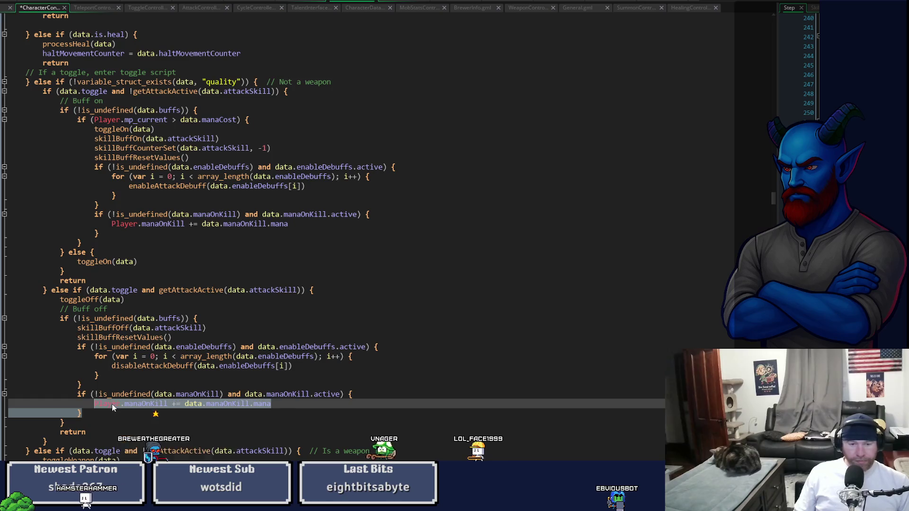
click(168, 404)
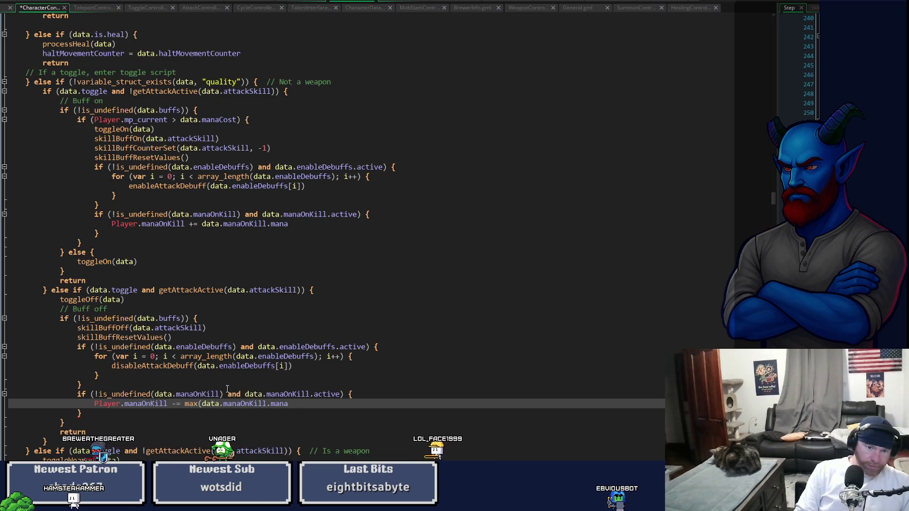
Step: Close the max call with ', 0)' and save the CharacterController script
key(End)
text(, 0))
key(ctrl+s)
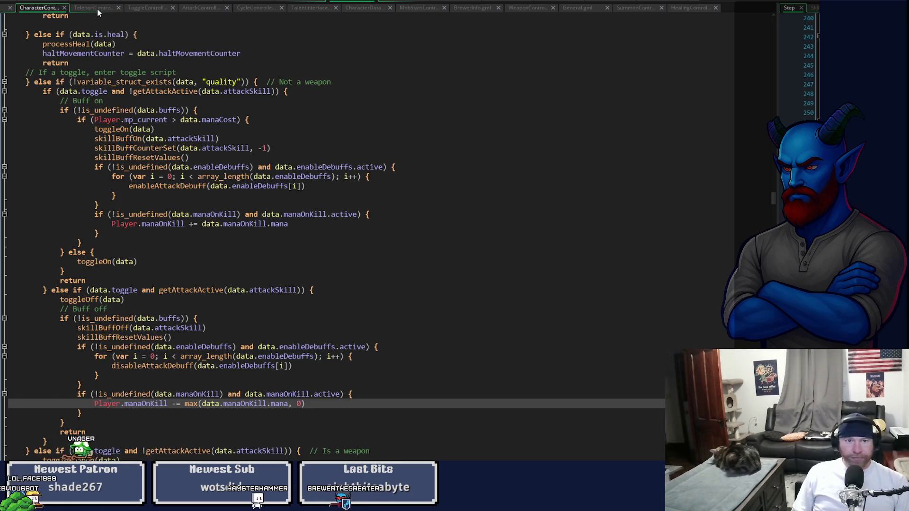
Step: In the Characters workspace, rename the Mama's Rage talent type to MANA_REGEN_KILL_ENABLE
click(131, 9)
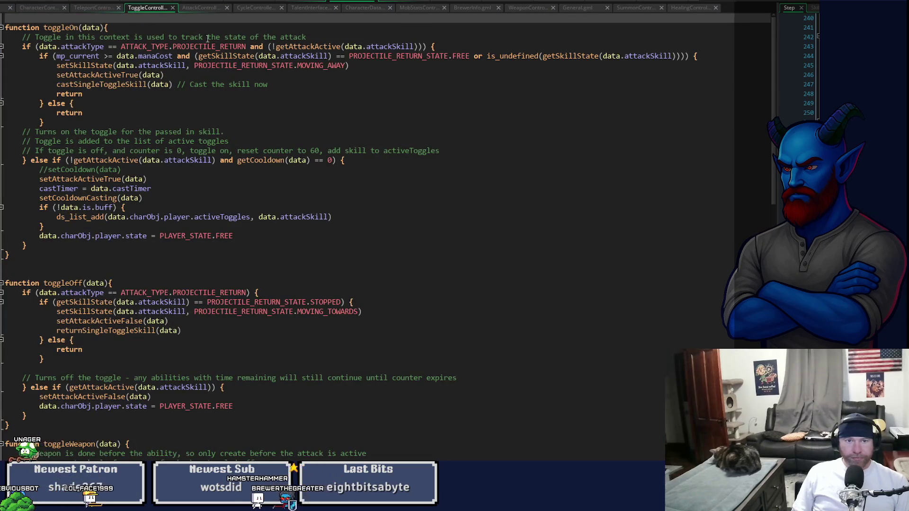
click(298, 2)
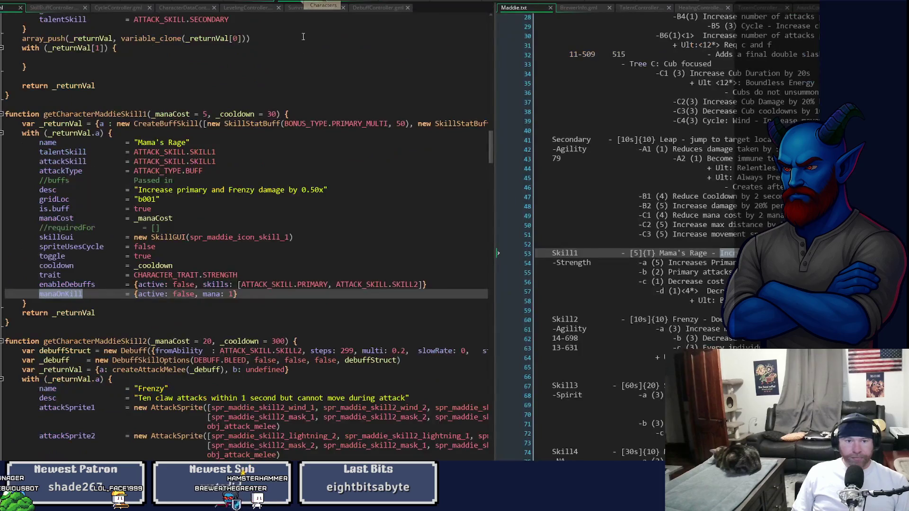
mouse_move(491, 150)
mouse_down()
mouse_move(486, 293)
mouse_move(498, 156)
mouse_up()
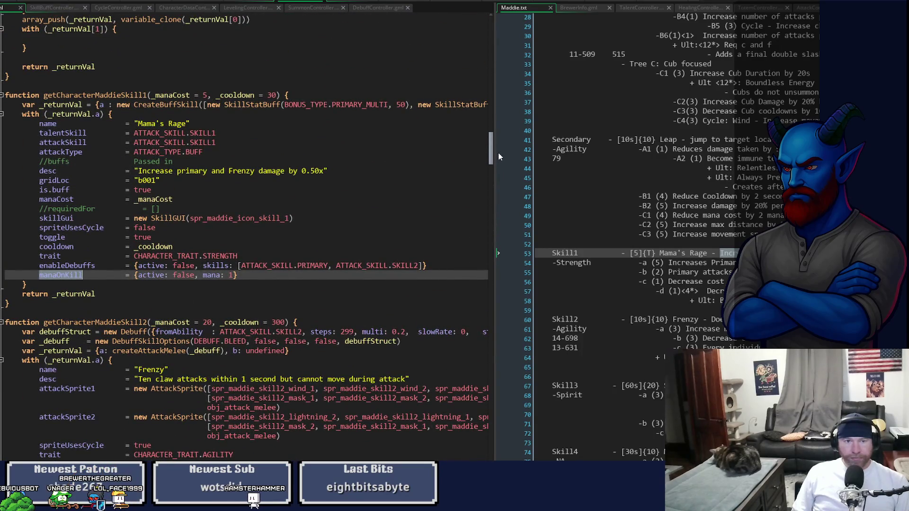
drag(498, 156, 494, 382)
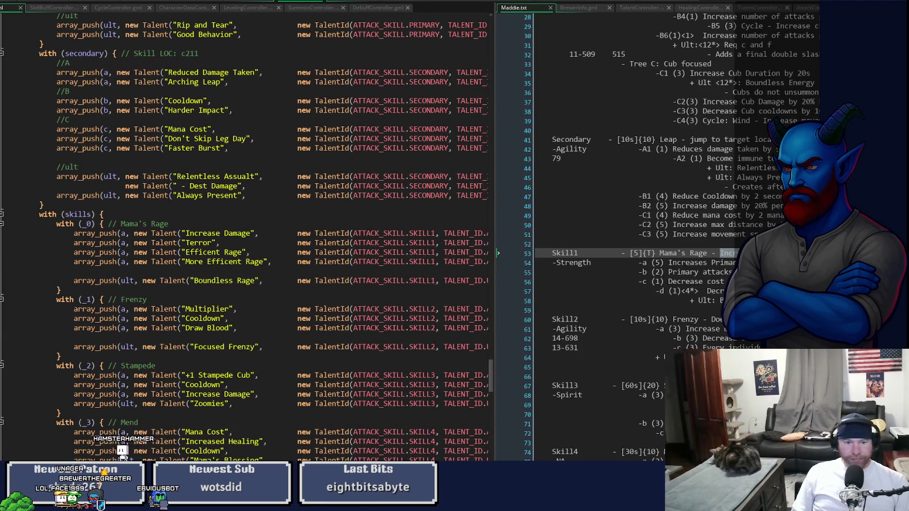
scroll(260, 236, right, 10)
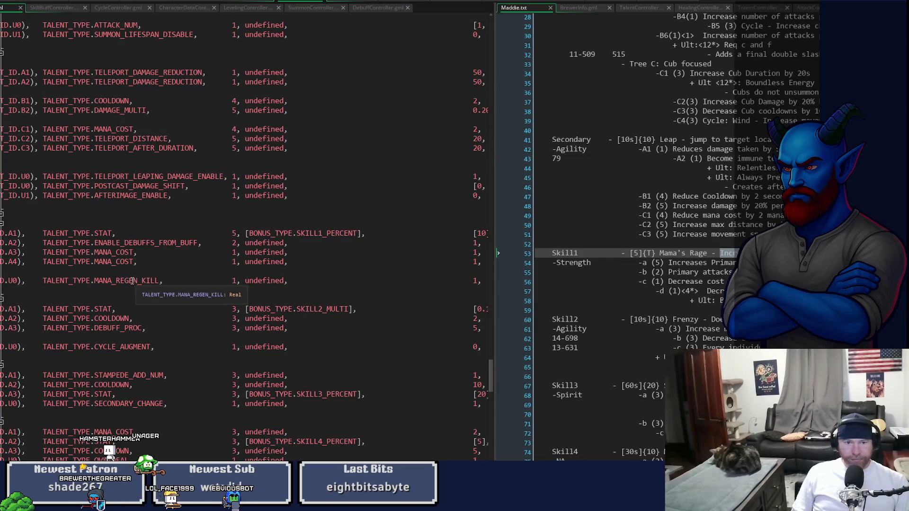
click(126, 281)
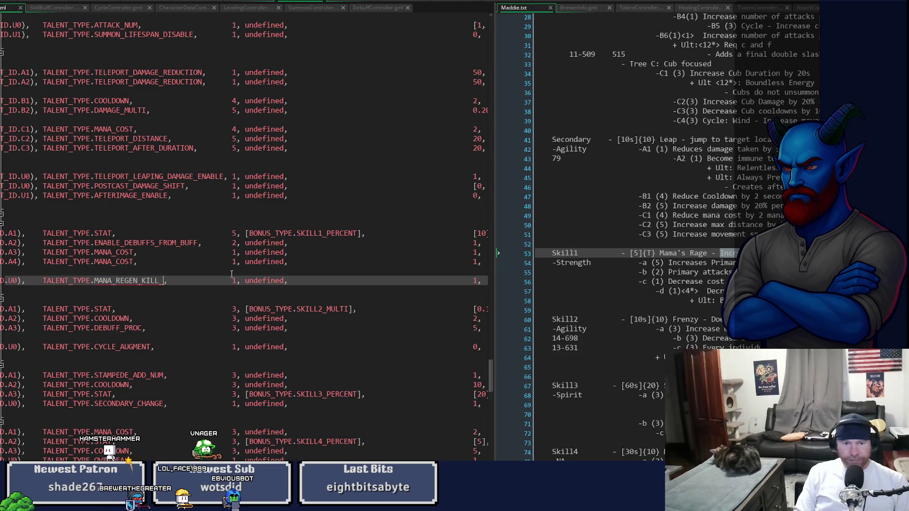
text(LE)
key(Right)
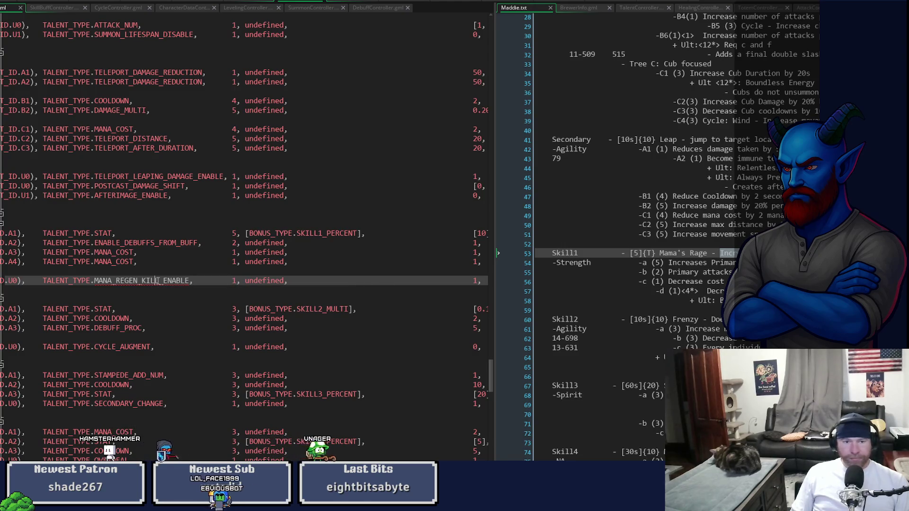
double_click(152, 279)
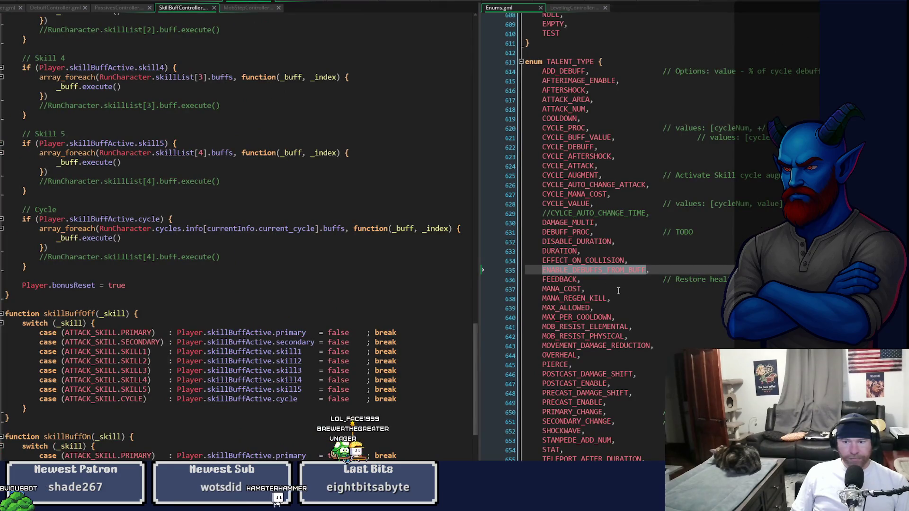
Step: Rename MANA_REGEN_KILL to MANA_REGEN_KILL_ENABLE in the TALENT_TYPE enum
click(625, 299)
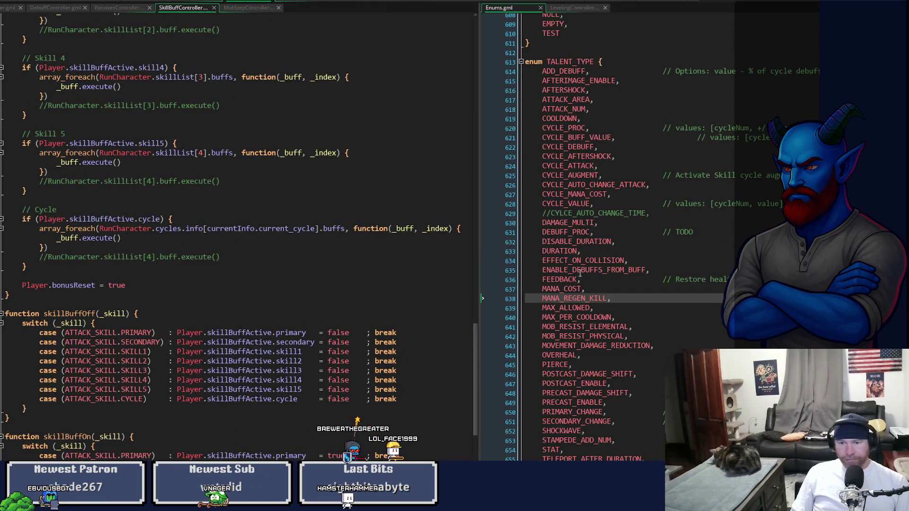
scroll(579, 273, down, 3)
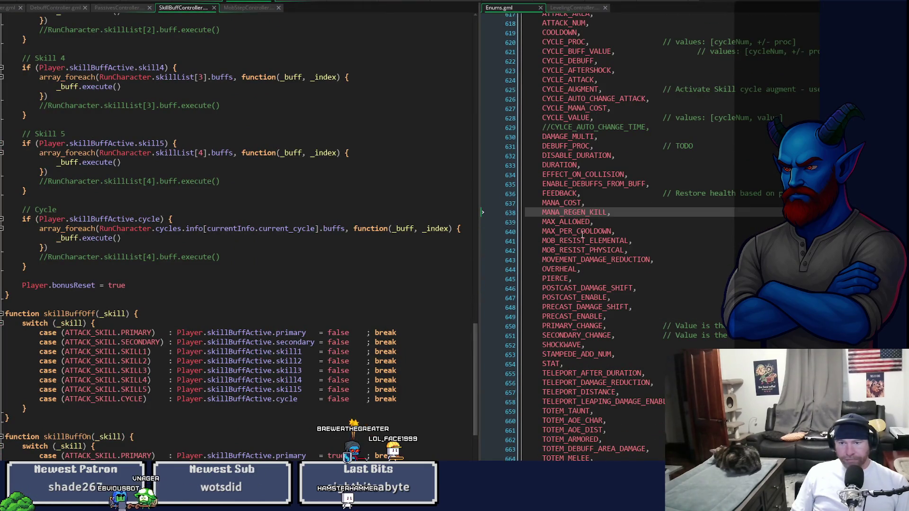
double_click(588, 213)
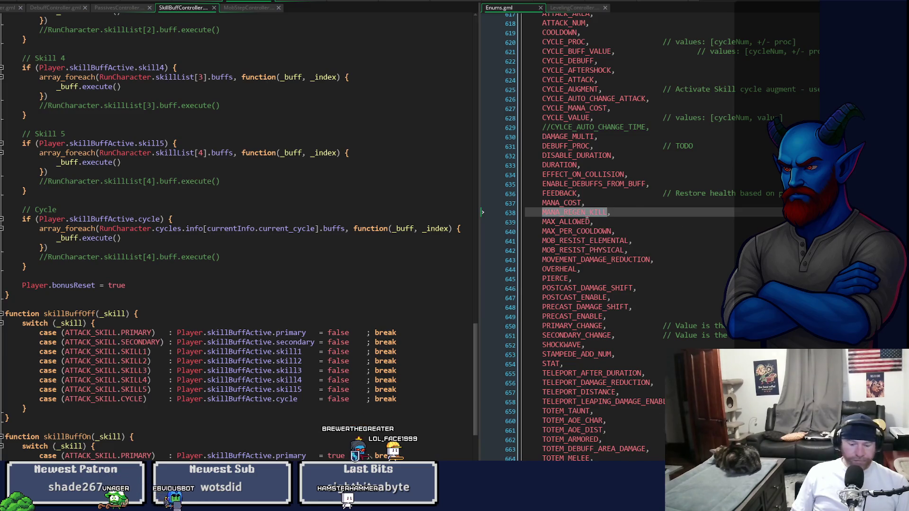
key(Right)
text(_ENABLE)
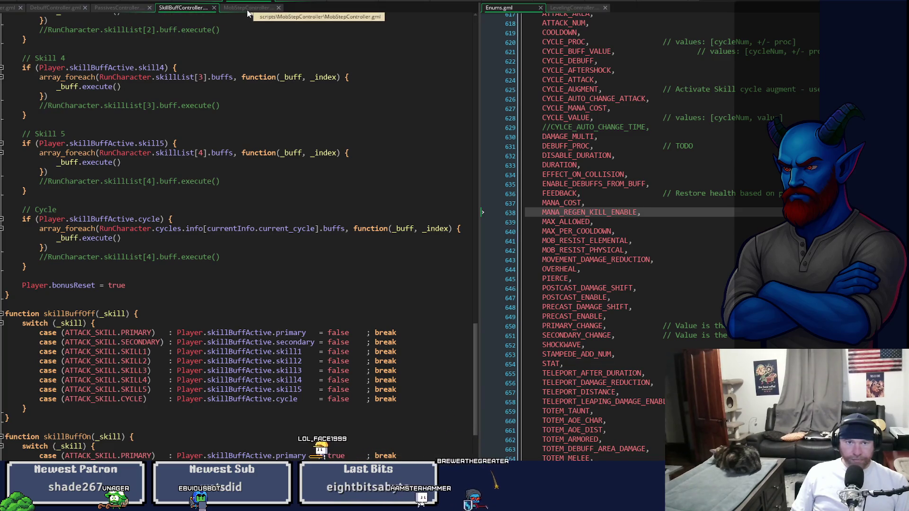
click(311, 3)
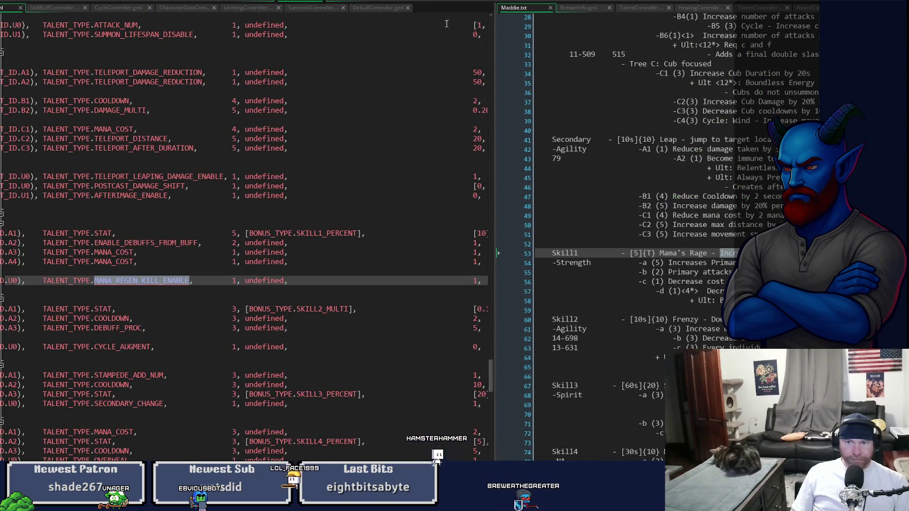
Step: Widen the TalentController pane and duplicate the talentEnableDebuffsFromBuff function
drag(495, 117, 274, 119)
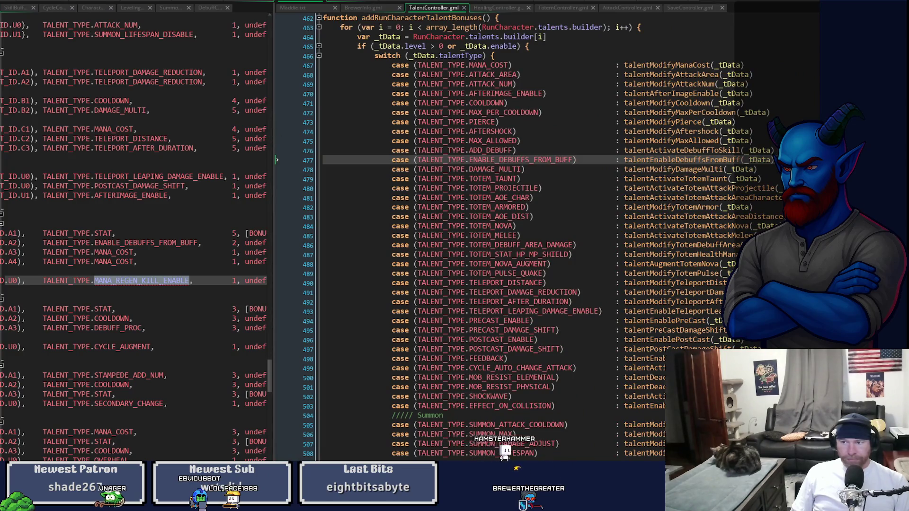
scroll(502, 236, down, 15)
scroll(502, 237, up, 20)
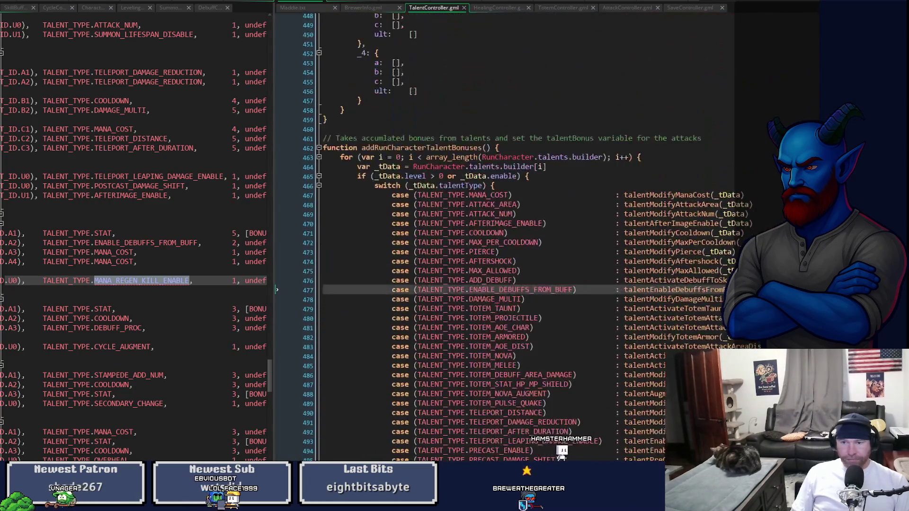
middle_click(691, 290)
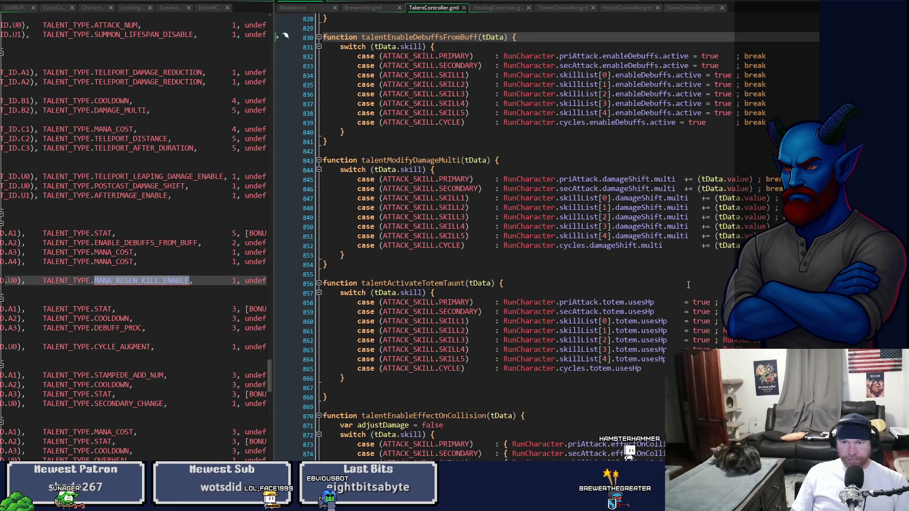
scroll(687, 281, up, 2)
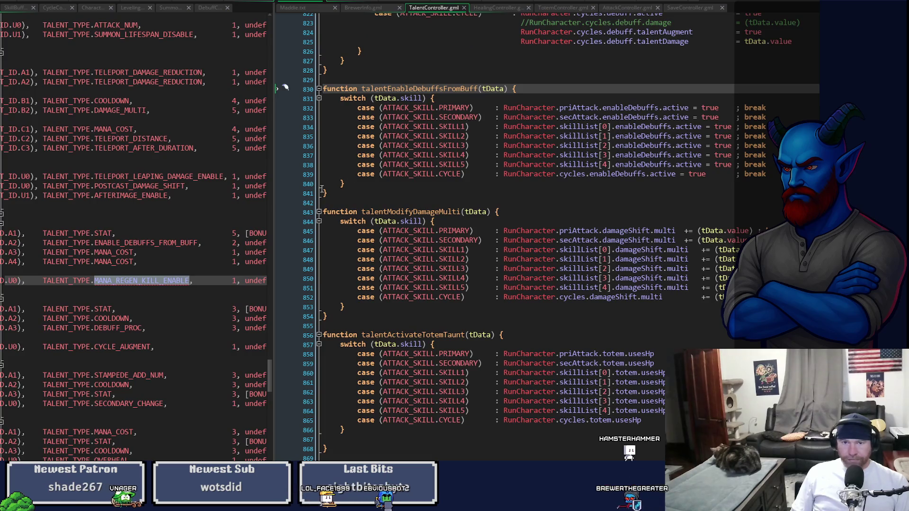
drag(327, 194, 320, 81)
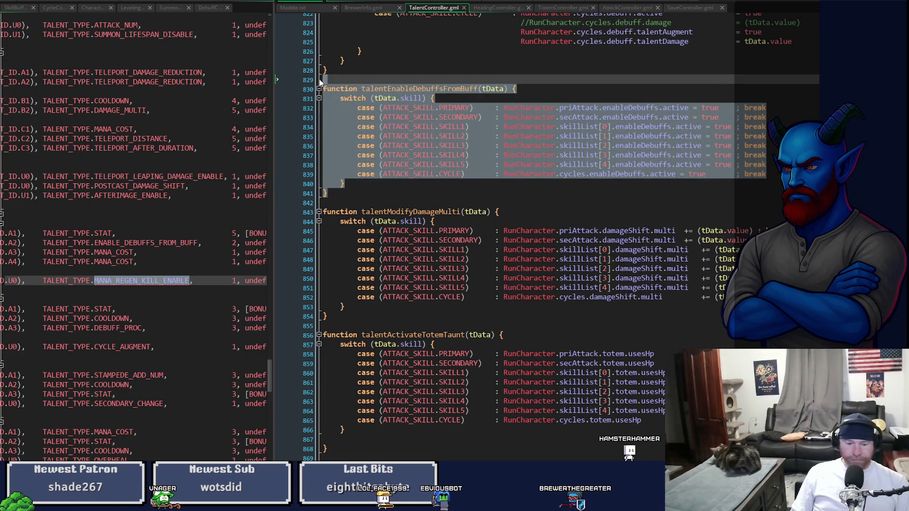
key(ctrl+d)
Step: Rename the duplicated function to talentEnableManaOnKill
click(400, 212)
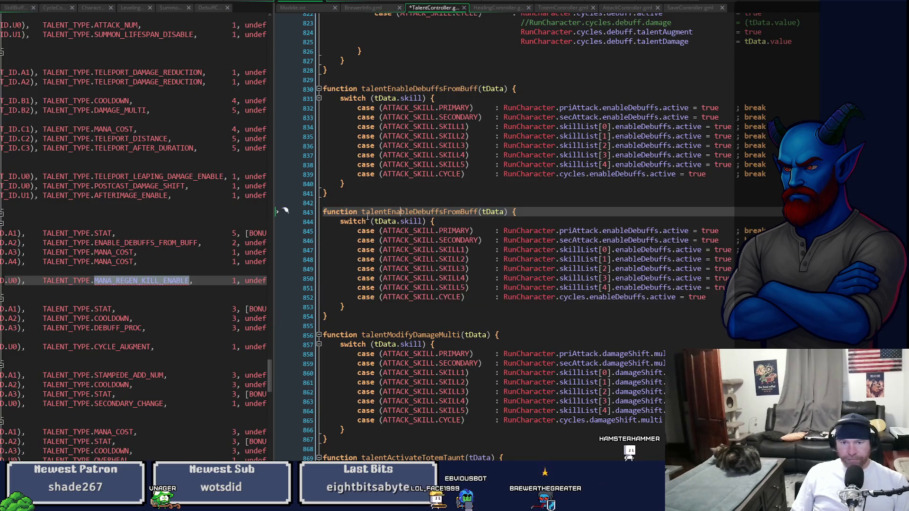
drag(415, 211, 446, 213)
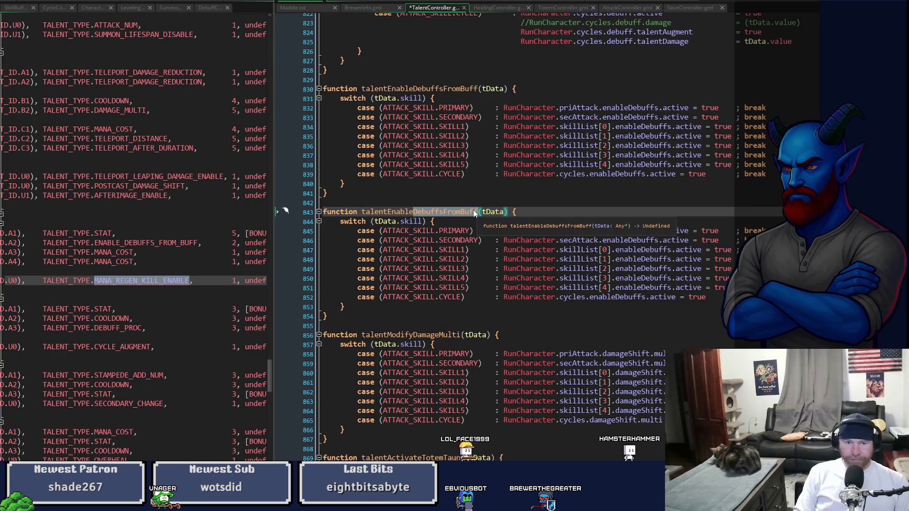
text(ManaOn)
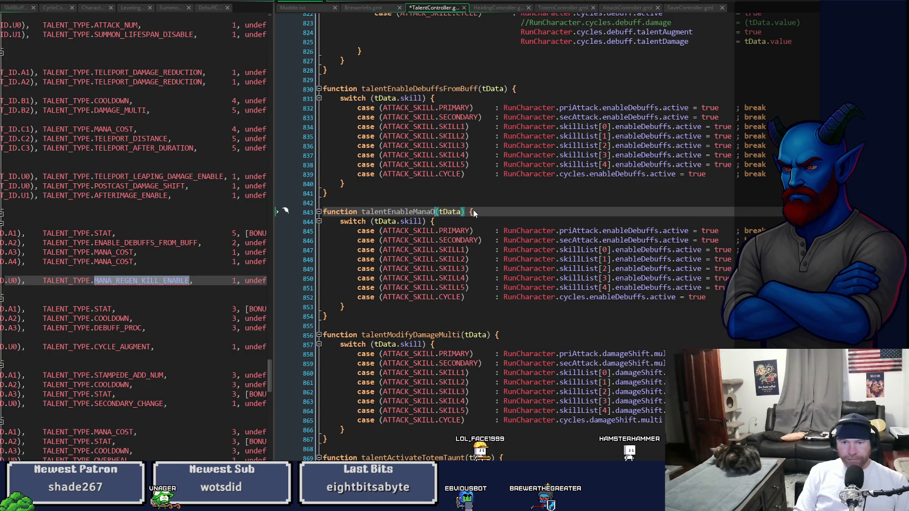
text(Kill)
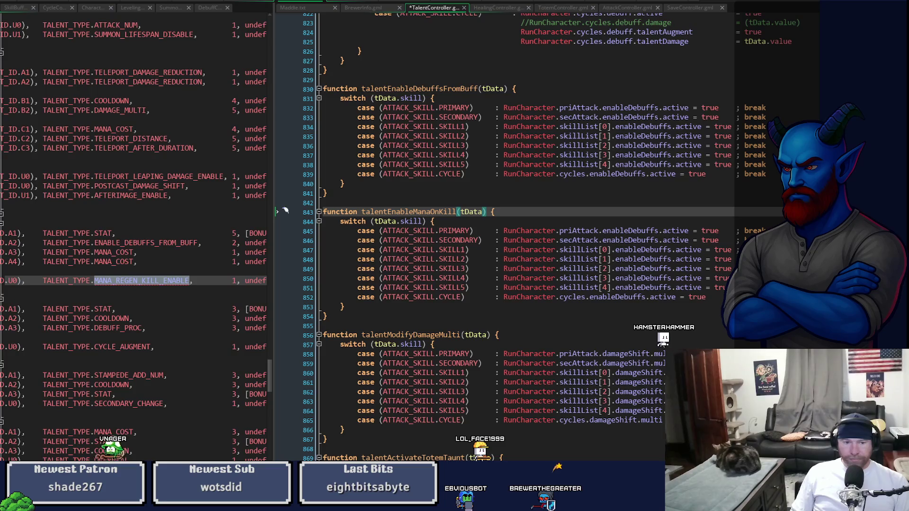
click(142, 281)
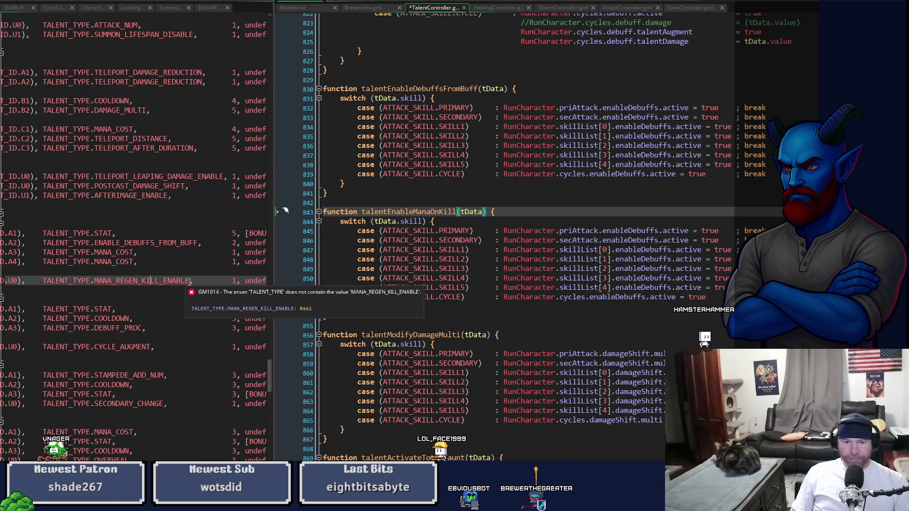
key(ctrl+Tab)
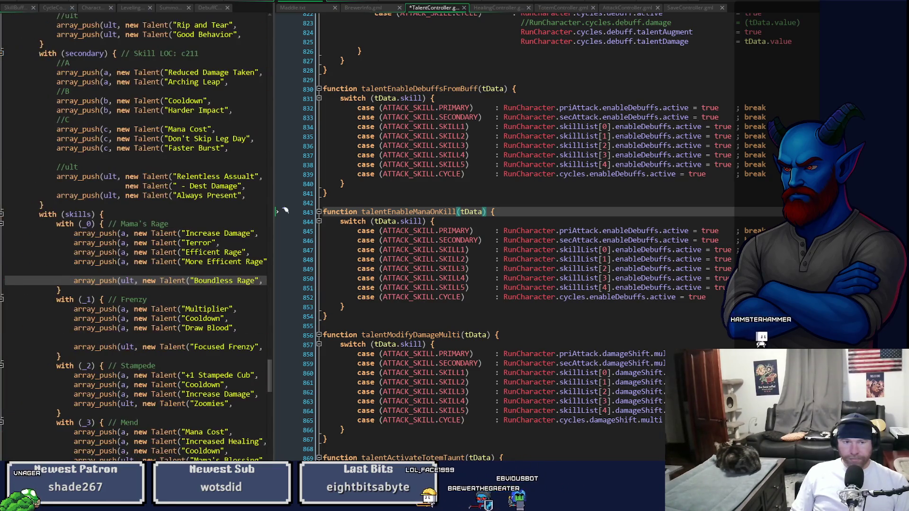
Step: Replace enableDebuffs with manaOnKill in every case, PRIMARY through SKILL5 and CYCLE
drag(270, 377, 288, 142)
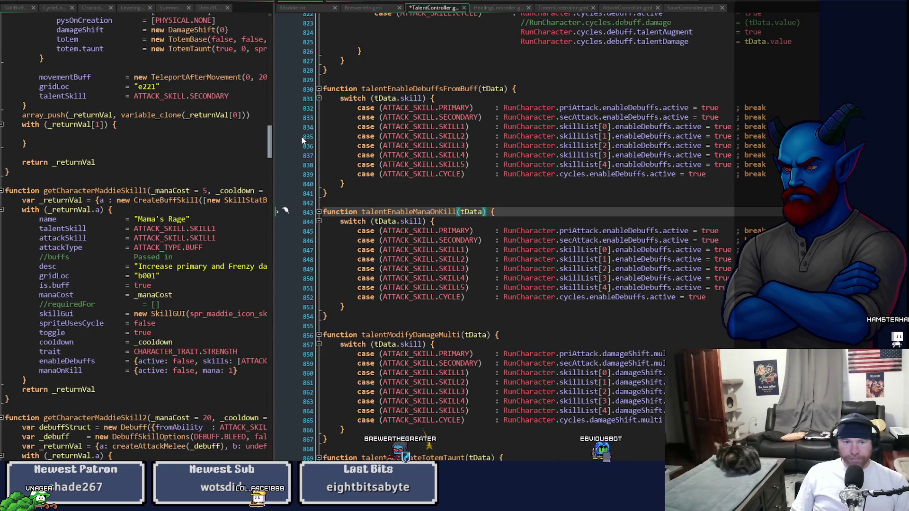
double_click(72, 370)
key(ctrl+c)
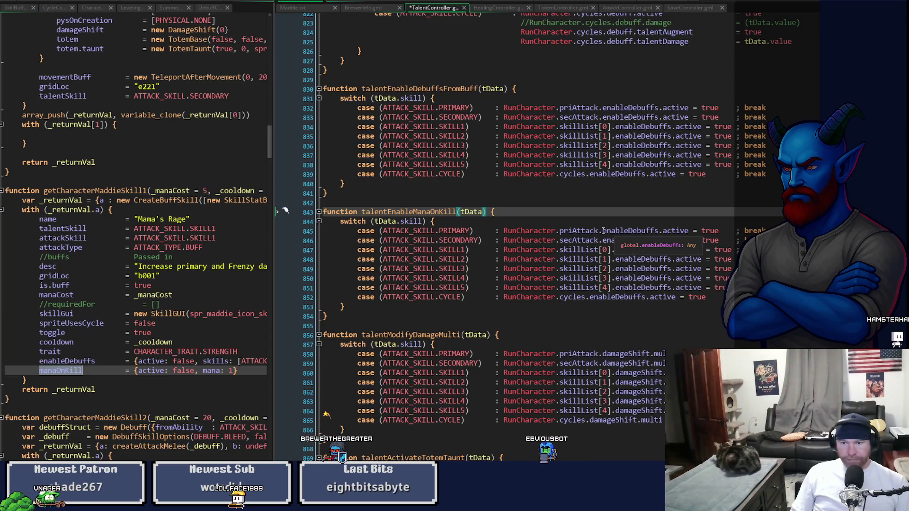
double_click(606, 231)
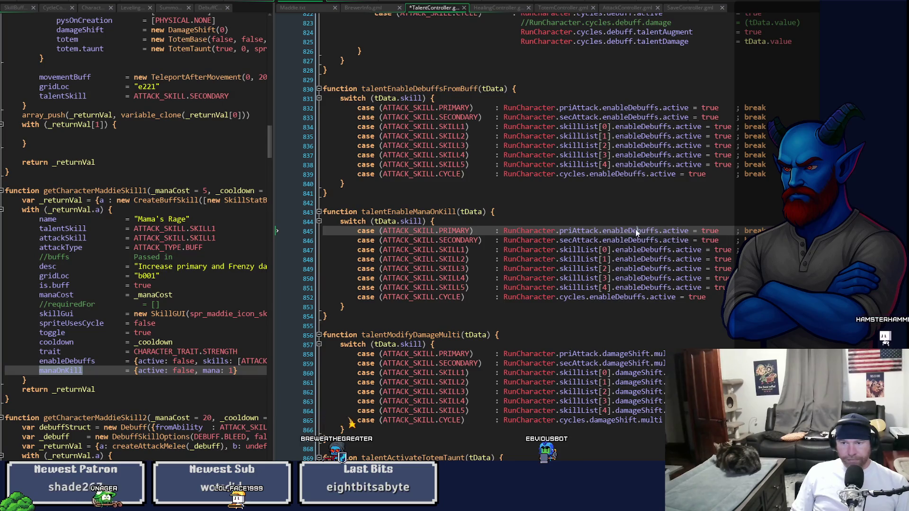
key(ctrl+v)
double_click(634, 240)
key(ctrl+v)
double_click(632, 259)
key(ctrl+v)
double_click(633, 249)
key(ctrl+v)
double_click(632, 269)
key(ctrl+v)
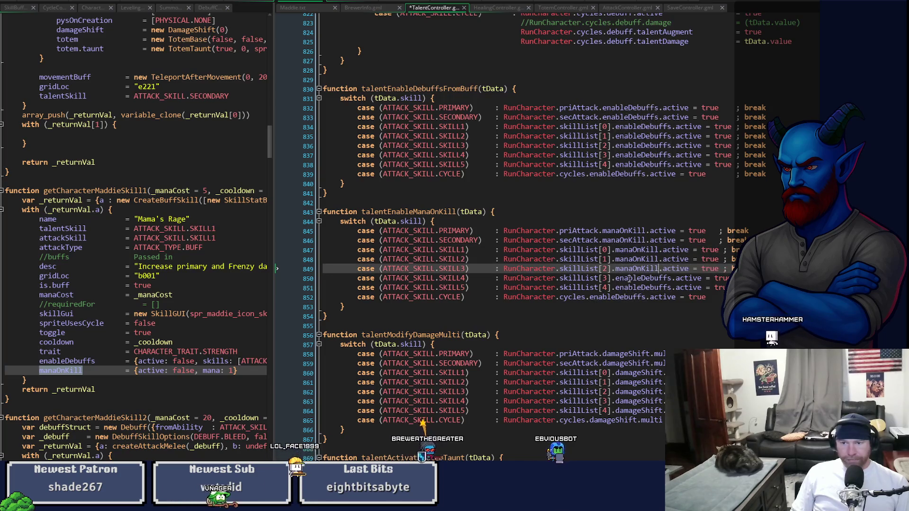
double_click(631, 278)
key(ctrl+v)
double_click(632, 287)
key(ctrl+v)
double_click(617, 297)
key(ctrl+v)
Step: Tidy the PRIMARY case line and save TalentController.gml
key(ctrl+s)
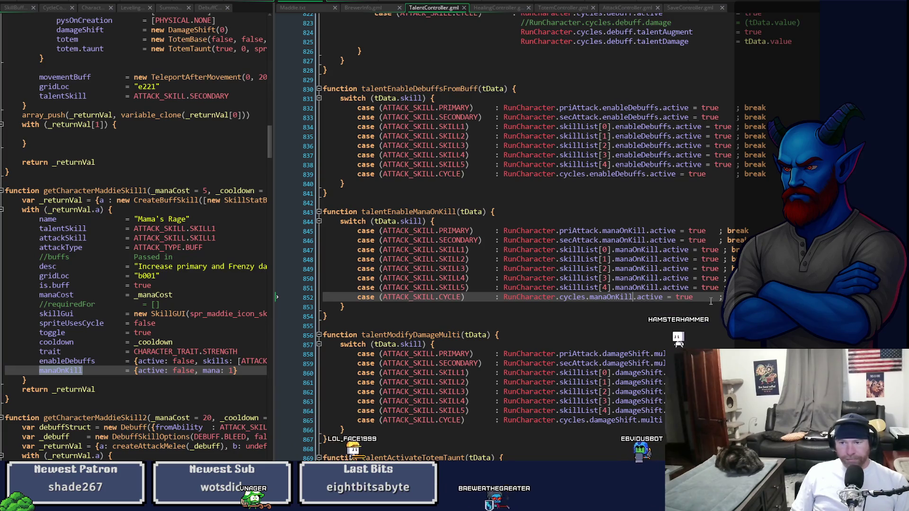
click(712, 231)
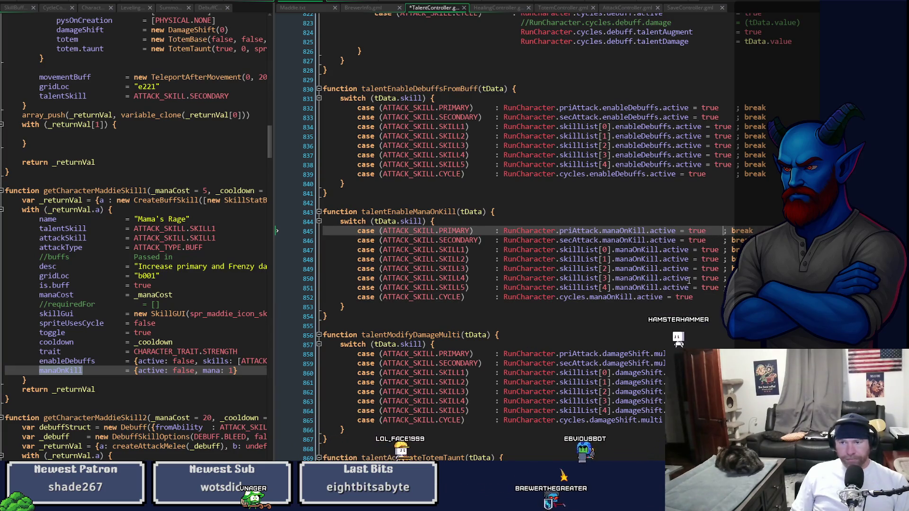
key(ctrl+s)
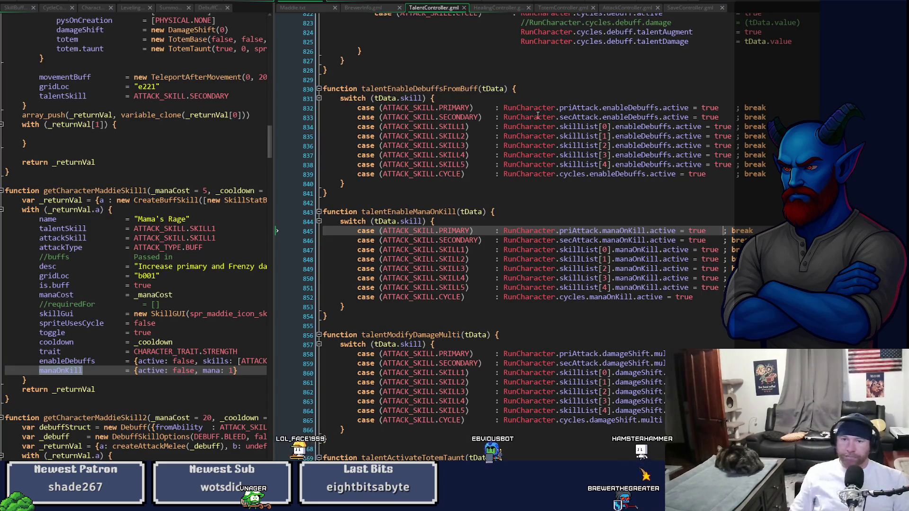
double_click(408, 212)
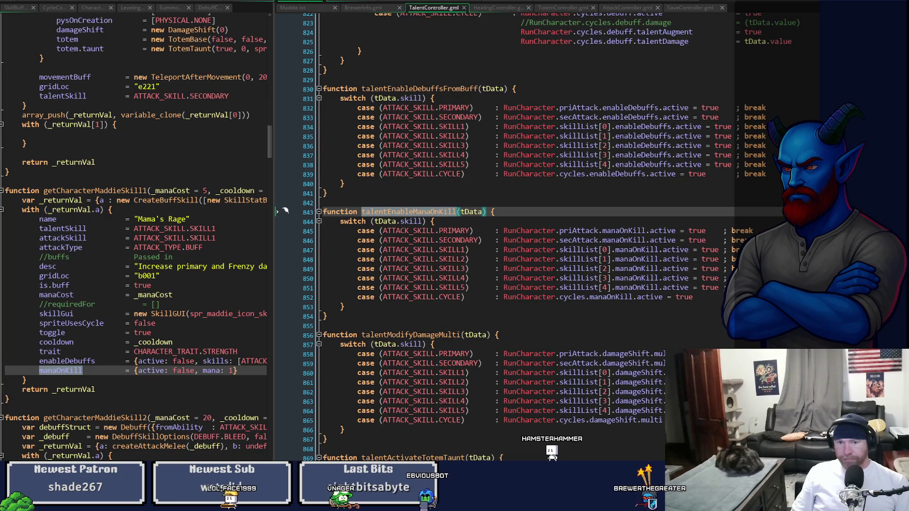
Step: Duplicate the ENABLE_DEBUFFS_FROM_BUFF case so the copy calls talentEnableManaOnKill
scroll(285, 210, up, 15)
scroll(502, 237, up, 20)
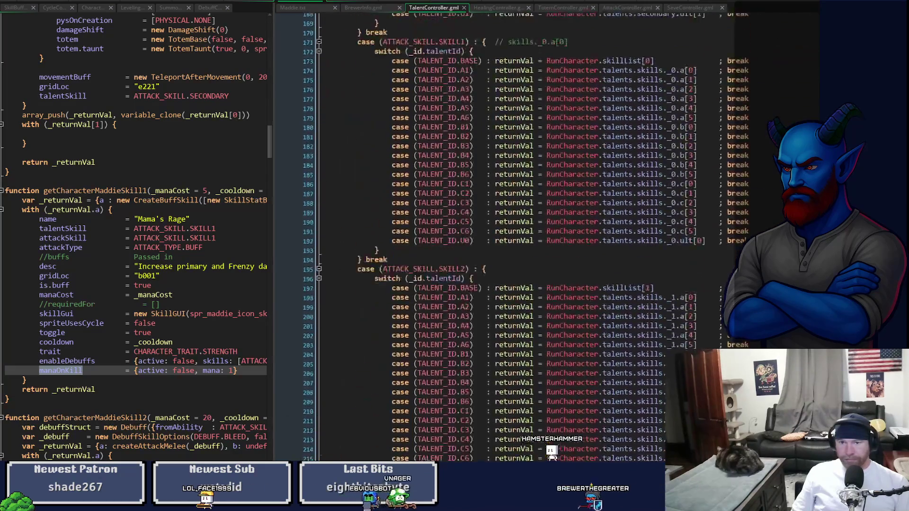
scroll(535, 237, down, 20)
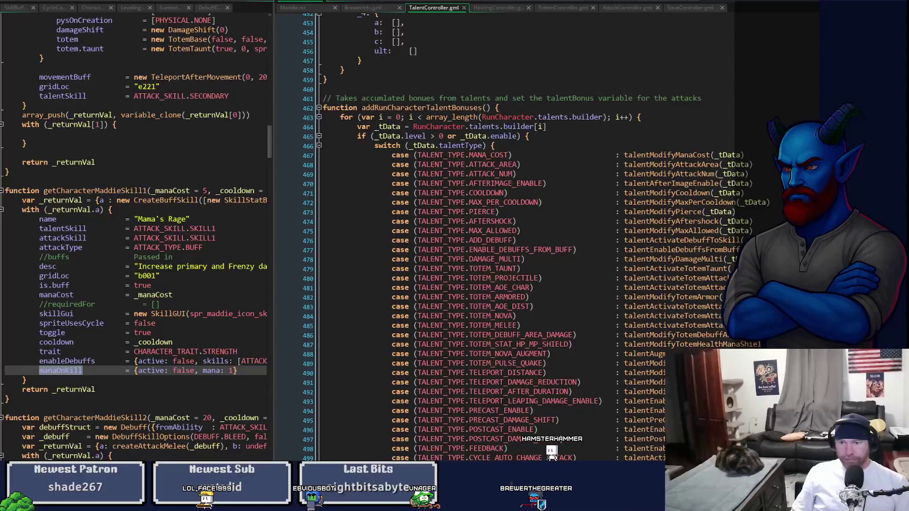
scroll(502, 236, down, 1)
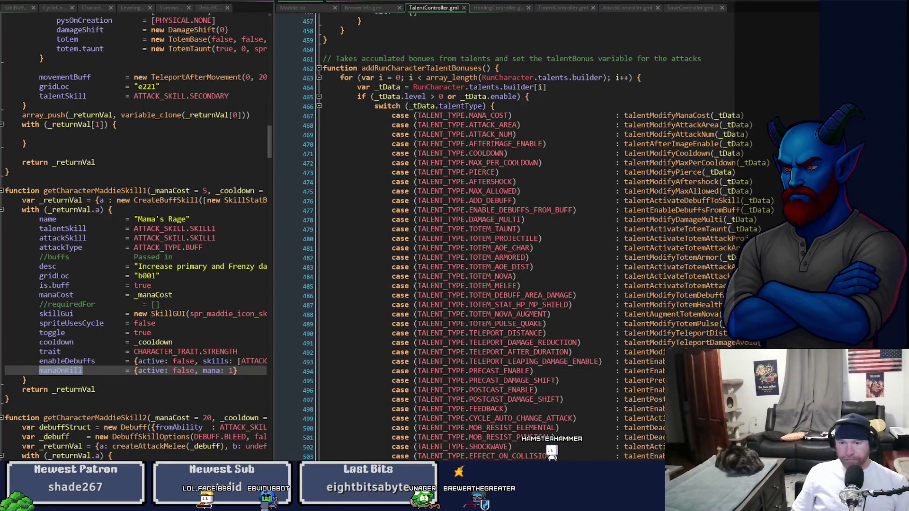
scroll(521, 237, down, 1)
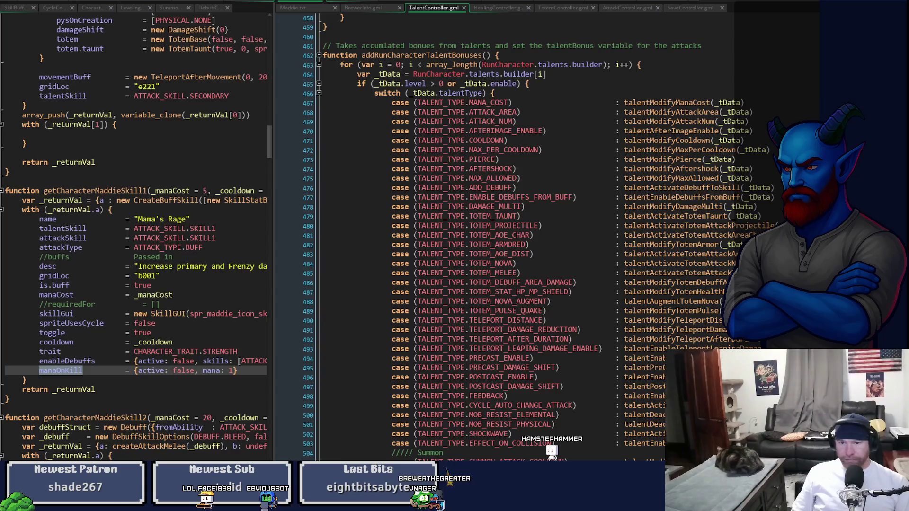
click(569, 198)
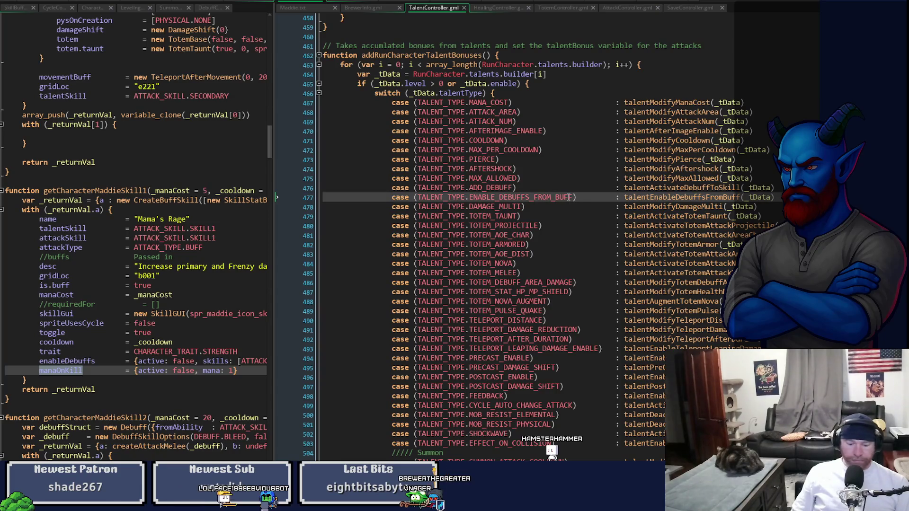
key(ctrl+d)
double_click(639, 207)
text(talentEnableManaOnKill)
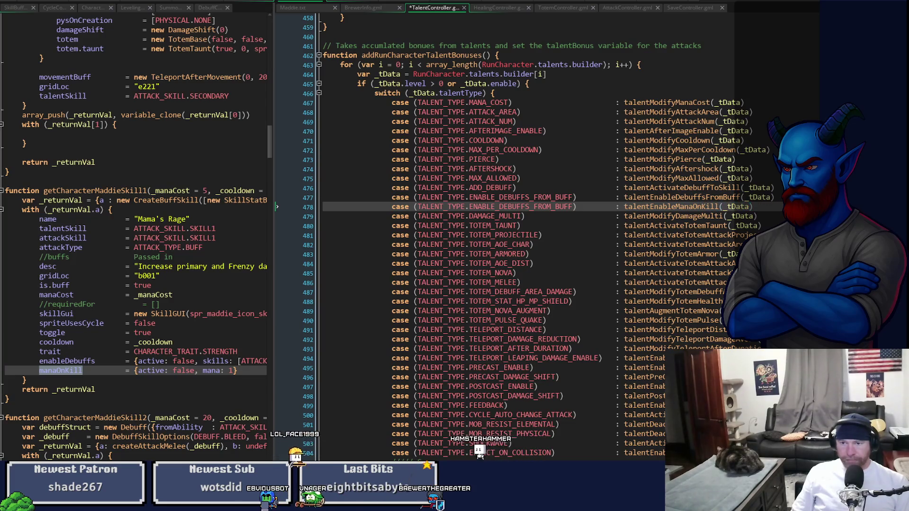
Step: Change the copied case value to TALENT_TYPE.MANA_REGEN_KILL_ENABLE and save TalentController.gml
click(500, 206)
drag(501, 206, 557, 207)
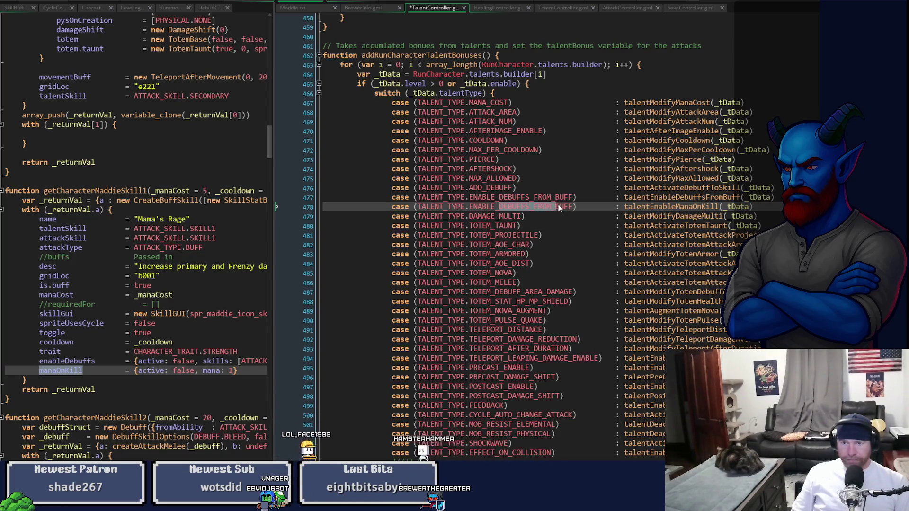
key(BackSpace)
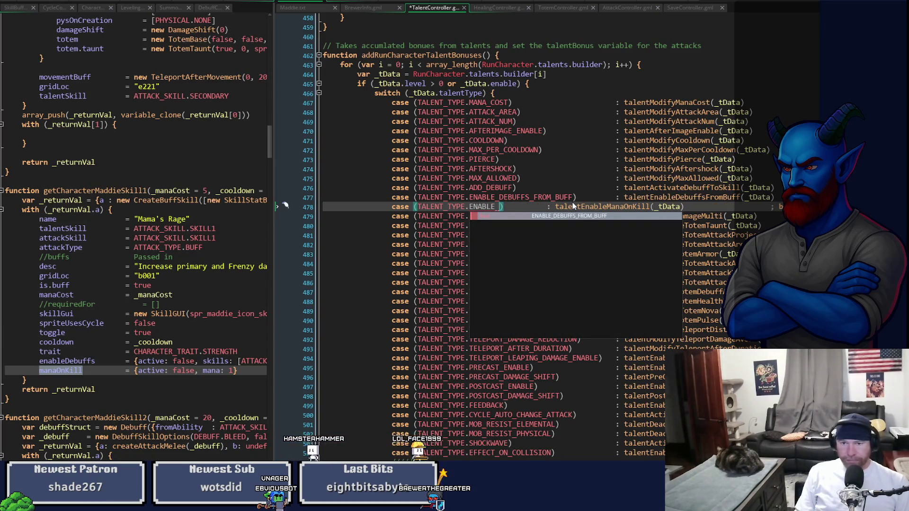
key(BackSpace)
key(BackSpace)
key(BackSpace)
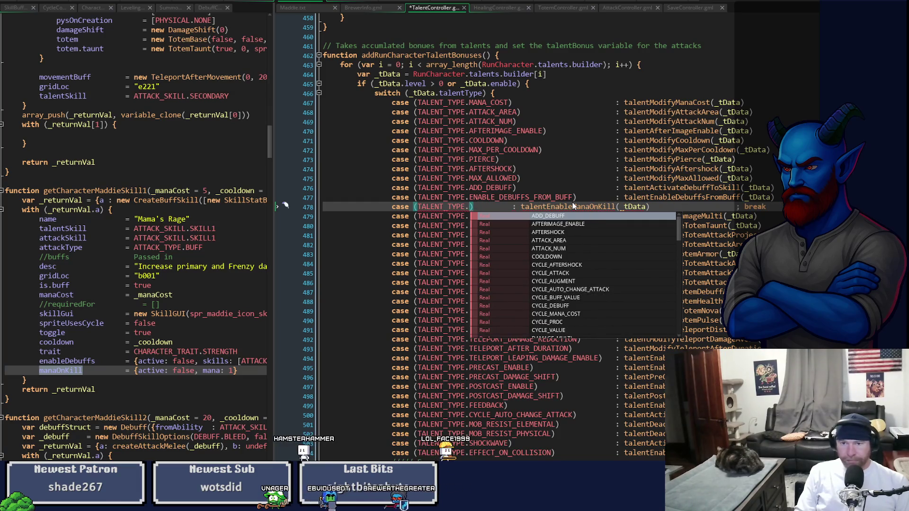
text(M)
key(Down)
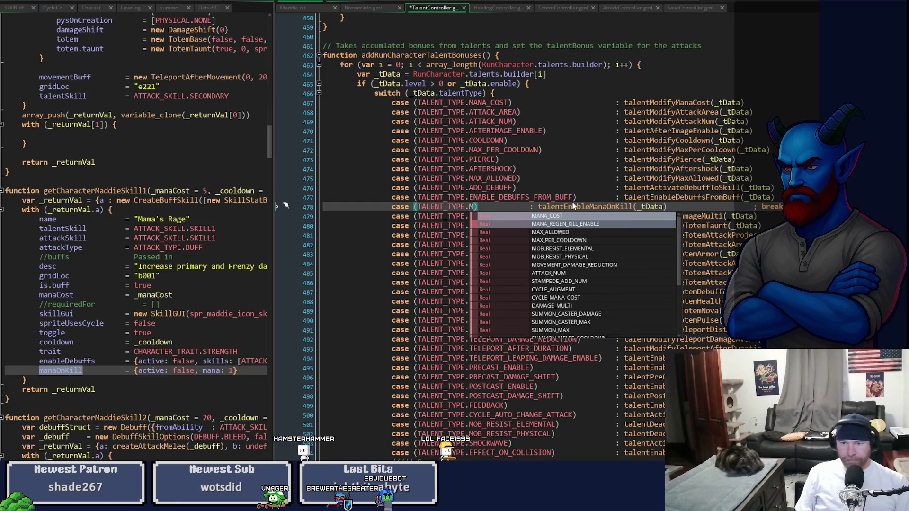
key(Return)
key(ctrl+s)
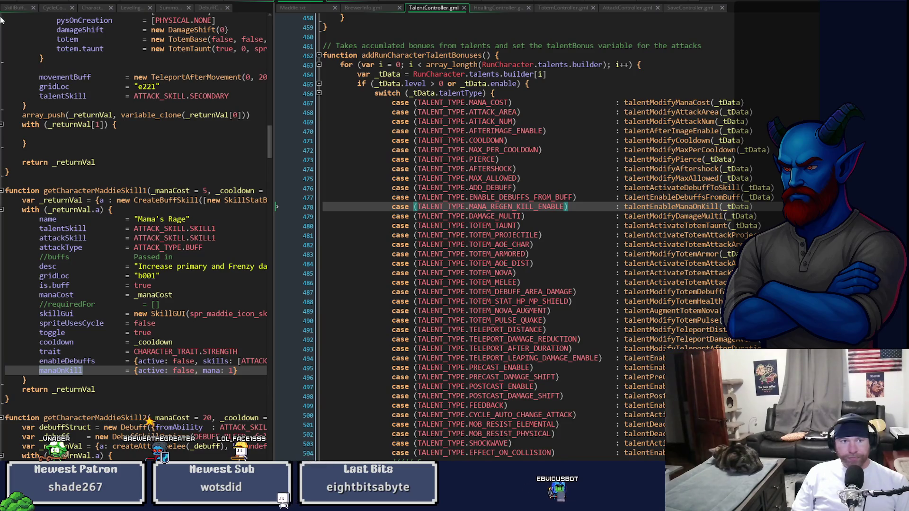
Step: Widen the left code pane to show the talent data lines
mouse_move(277, 209)
mouse_down()
mouse_move(567, 154)
mouse_move(564, 332)
mouse_move(547, 453)
mouse_move(551, 361)
mouse_move(557, 370)
mouse_up()
scroll(556, 378, down, 3)
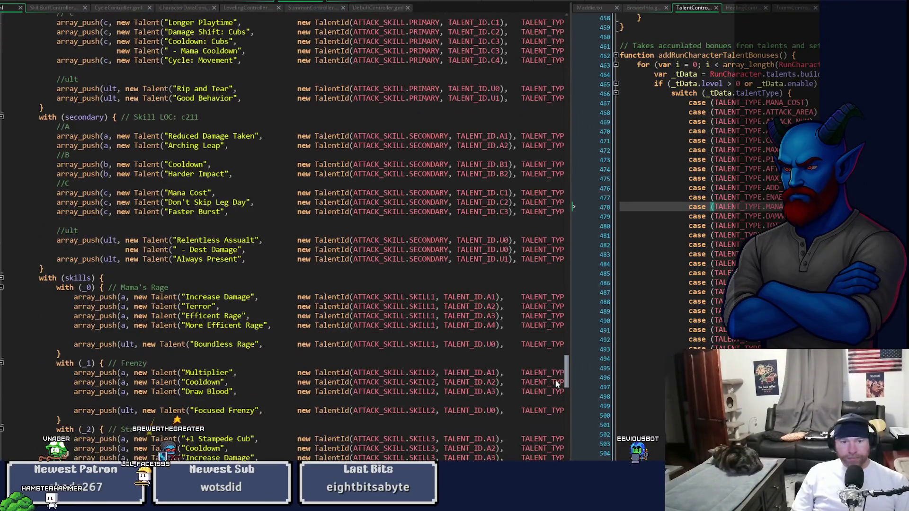
scroll(284, 237, right, 10)
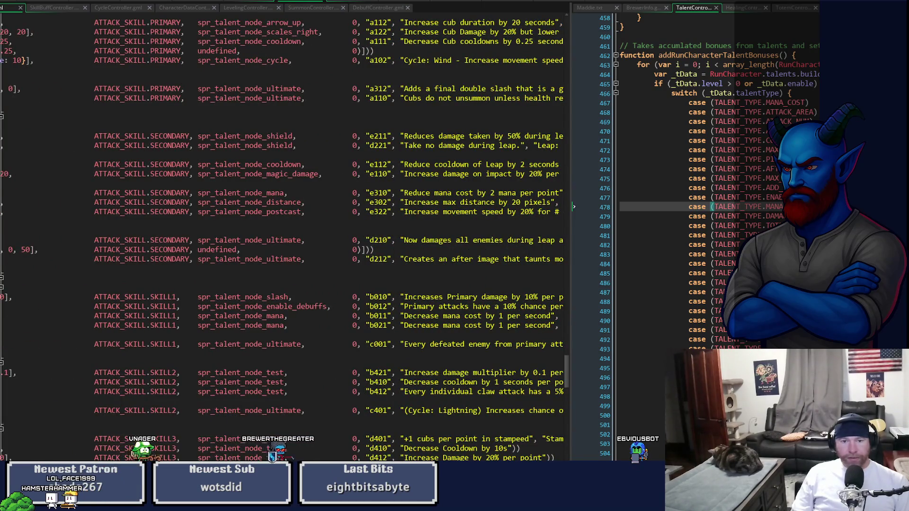
scroll(296, 418, left, 10)
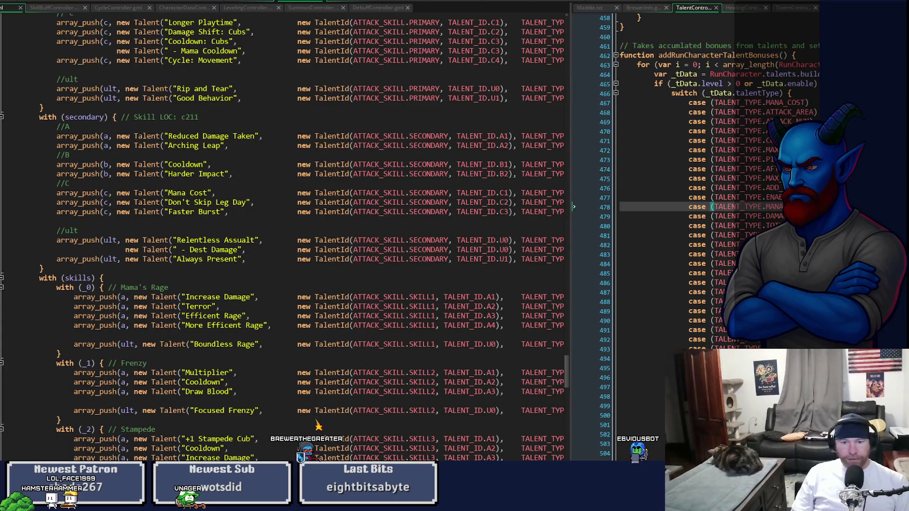
scroll(284, 237, right, 15)
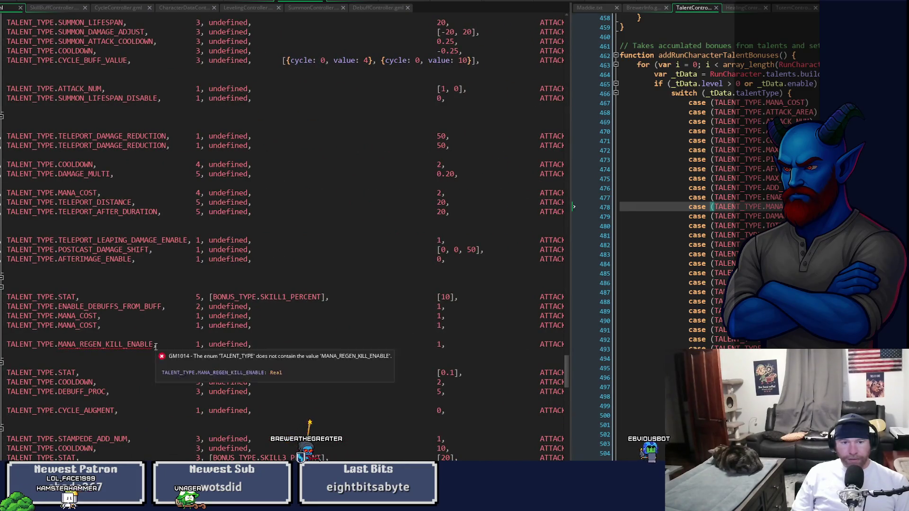
Step: Remove the extra space before the comma after MANA_REGEN_KILL_ENABLE
click(154, 344)
key(BackSpace)
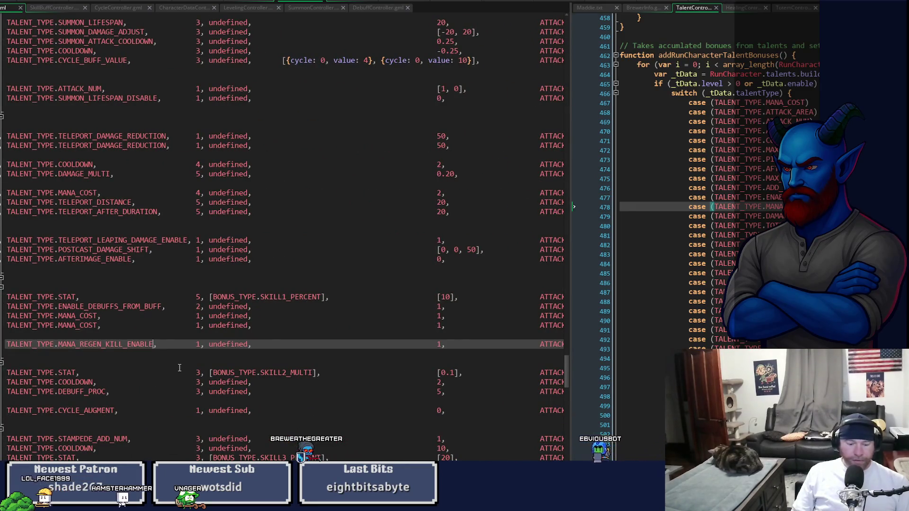
scroll(284, 237, right, 15)
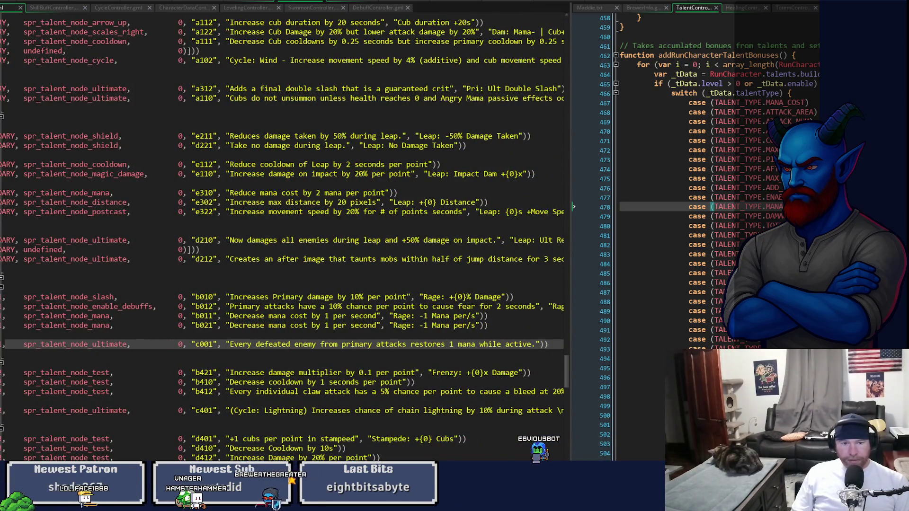
scroll(284, 237, right, 10)
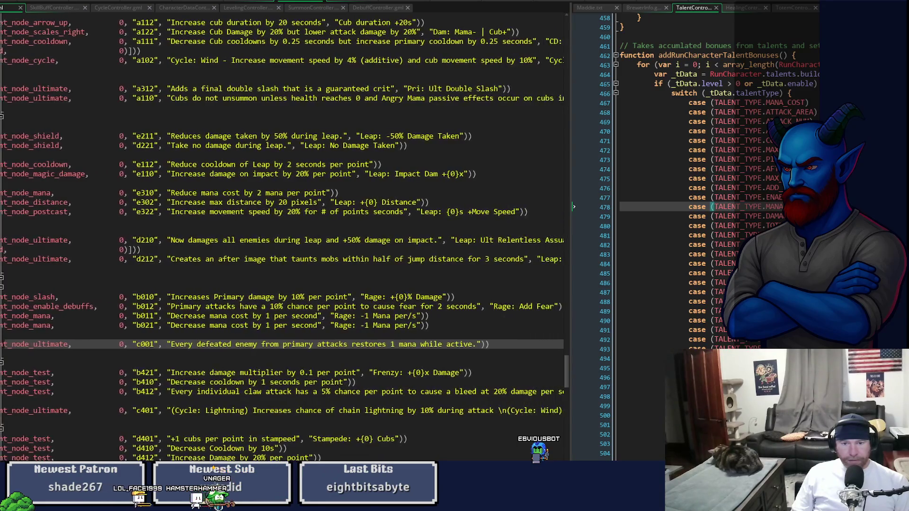
scroll(284, 237, right, 3)
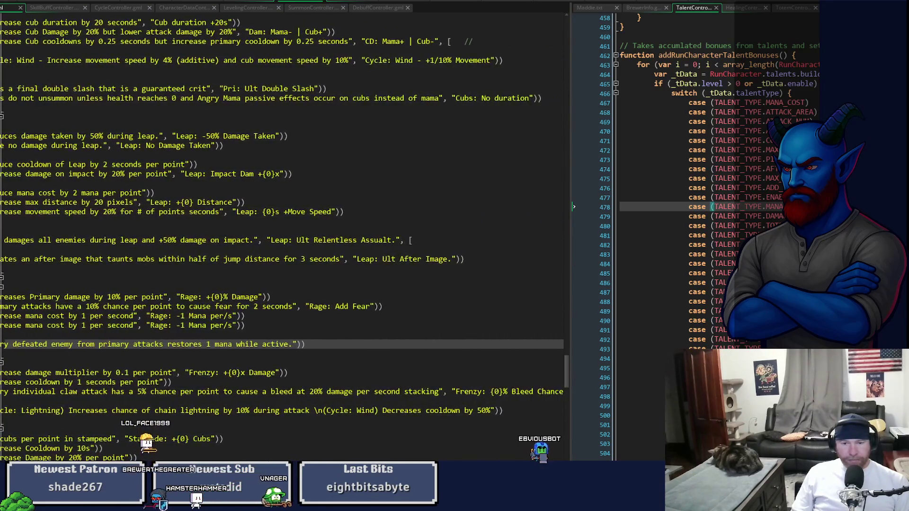
scroll(284, 236, left, 20)
scroll(284, 236, left, 5)
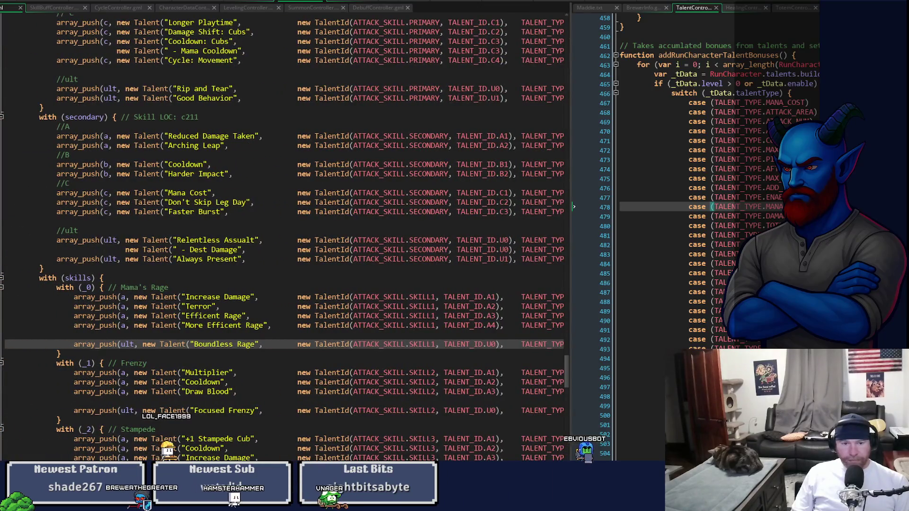